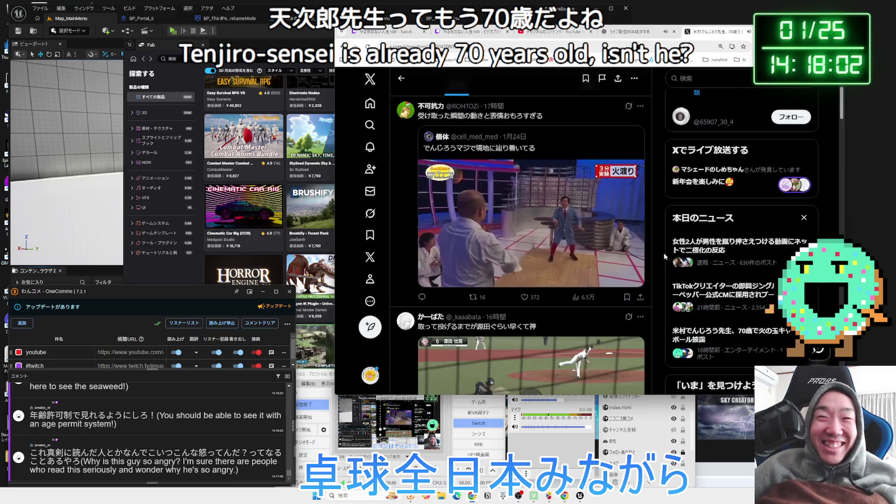
Open the first 本日のニュース story, about two women holding down a man.
mouse_move(623, 247)
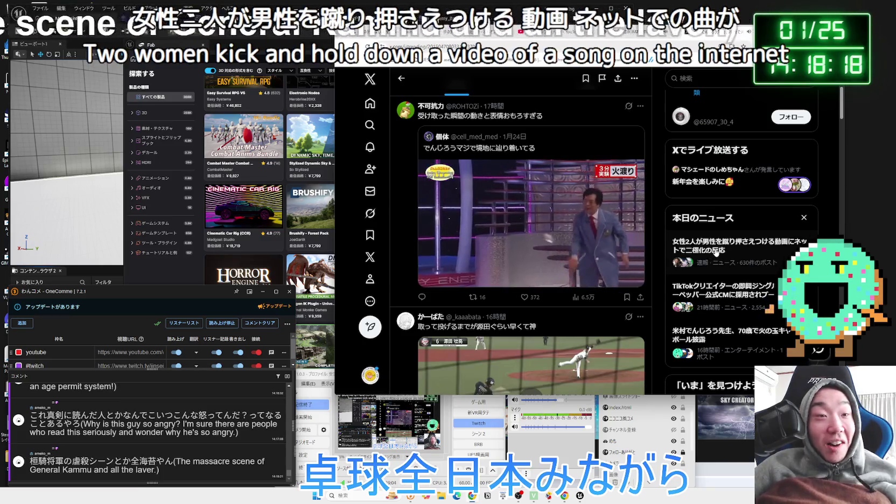
left_click(715, 253)
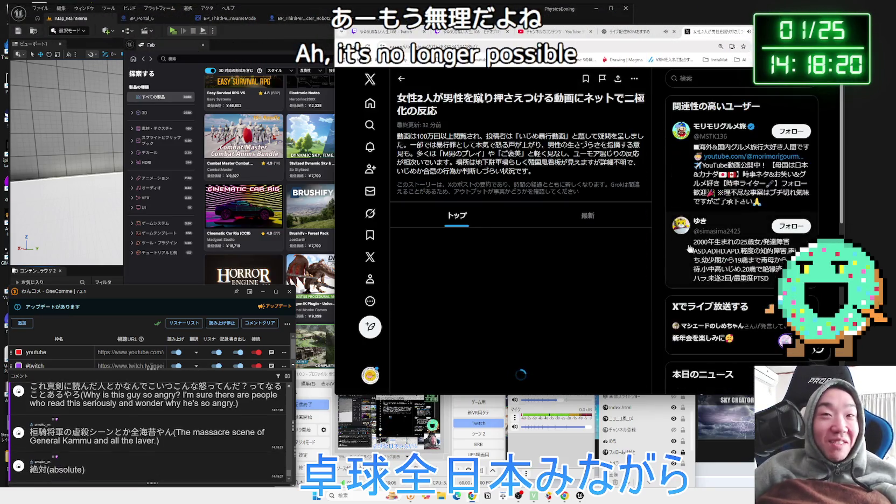
mouse_move(539, 172)
left_mouse_down()
mouse_move(515, 154)
mouse_move(397, 141)
mouse_move(577, 154)
mouse_move(517, 163)
mouse_move(405, 143)
left_mouse_up()
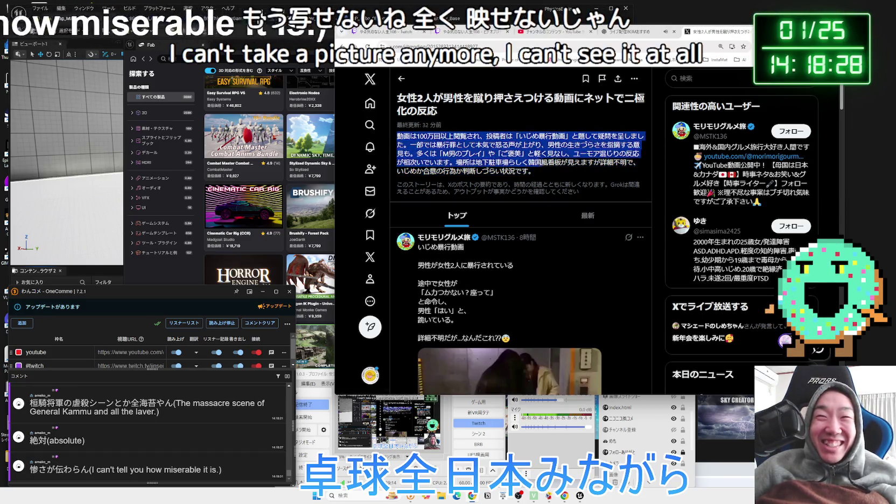
scroll(564, 166, "down", 3)
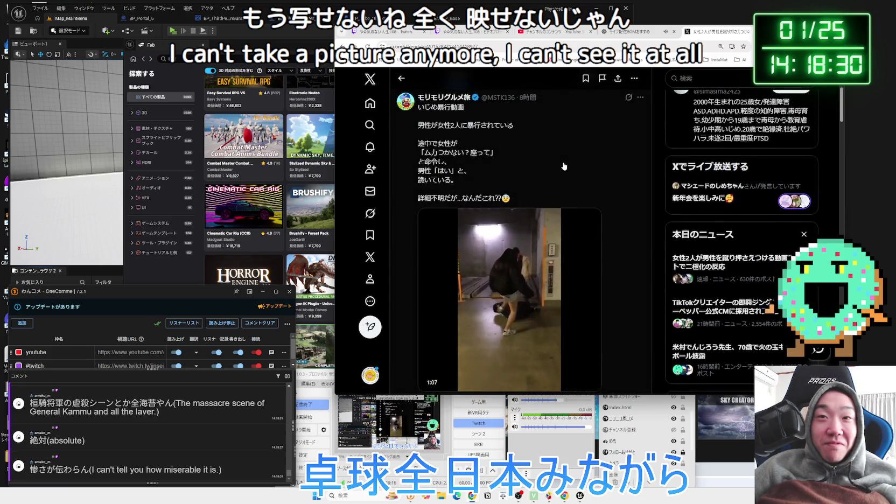
scroll(564, 166, "down", 1)
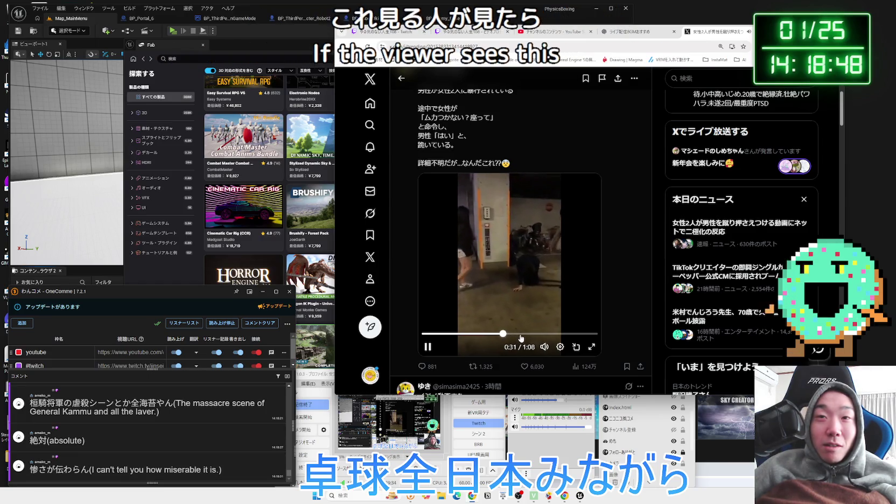
scroll(532, 335, "up", 1)
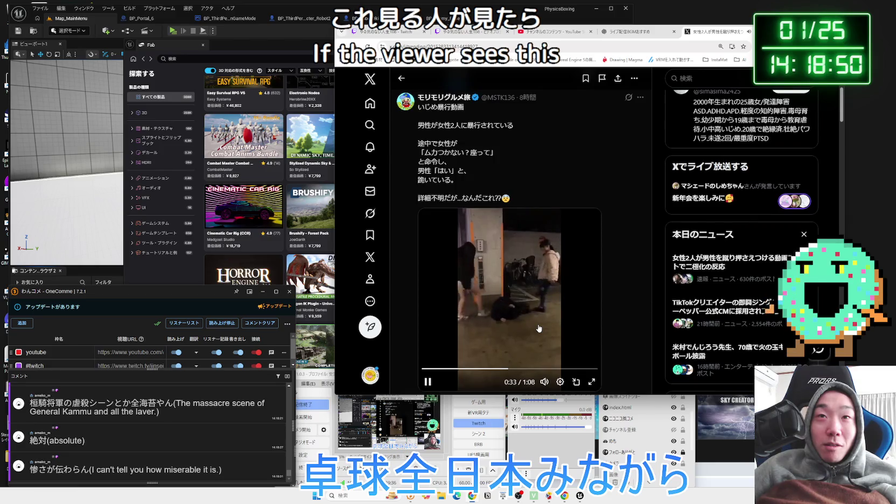
scroll(538, 328, "down", 1)
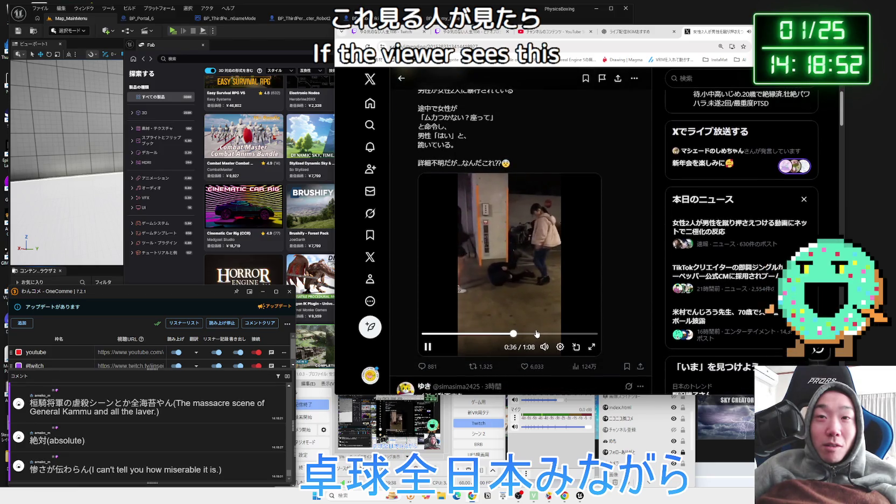
left_click(577, 335)
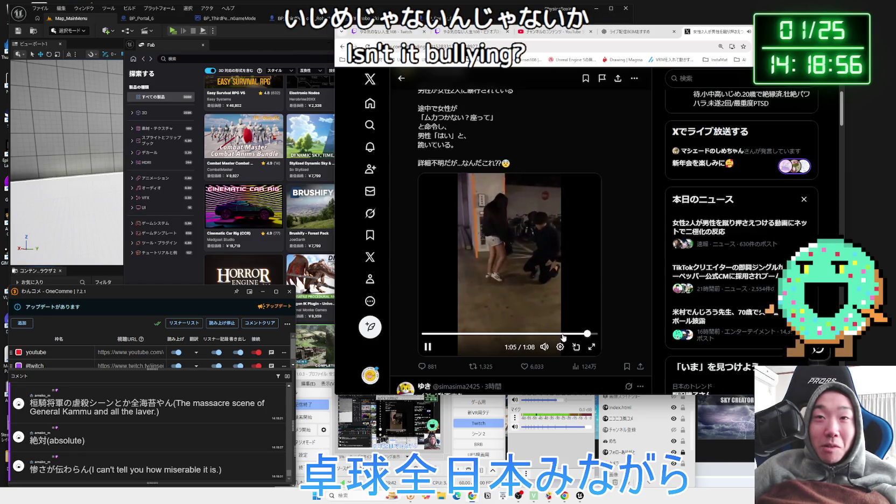
left_click(565, 335)
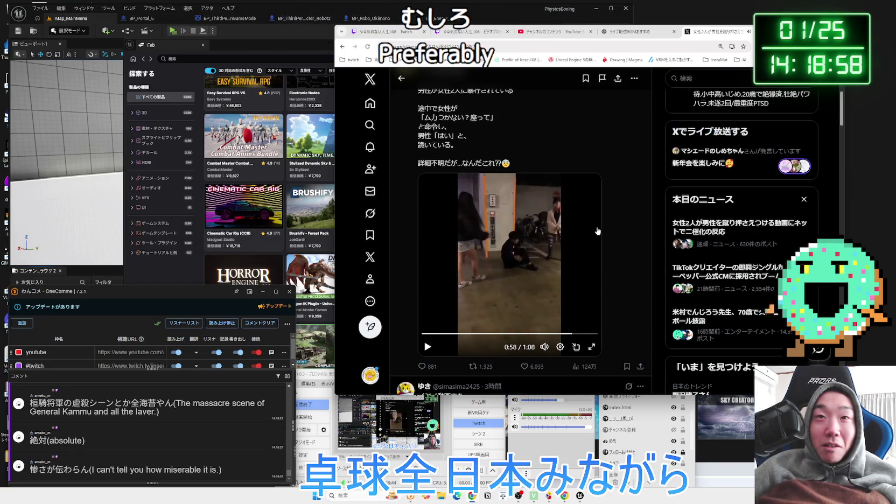
scroll(629, 200, "down", 3)
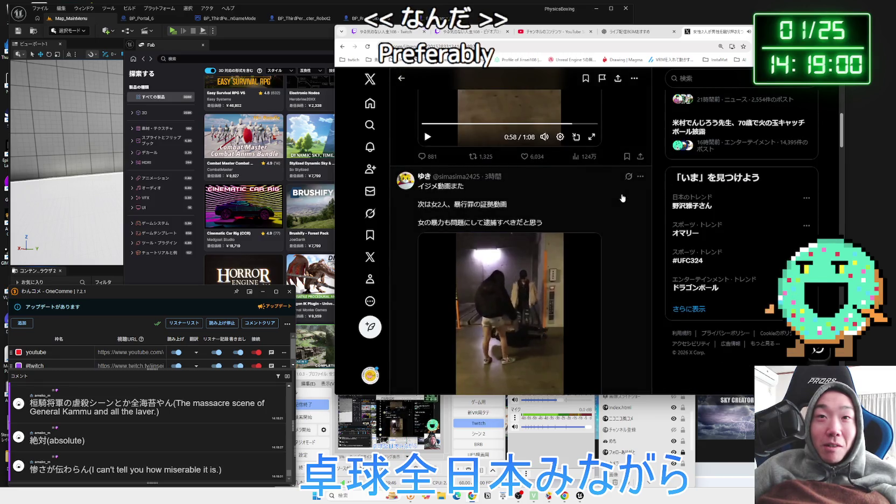
scroll(624, 192, "up", 1)
left_click(623, 192)
scroll(584, 217, "down", 3)
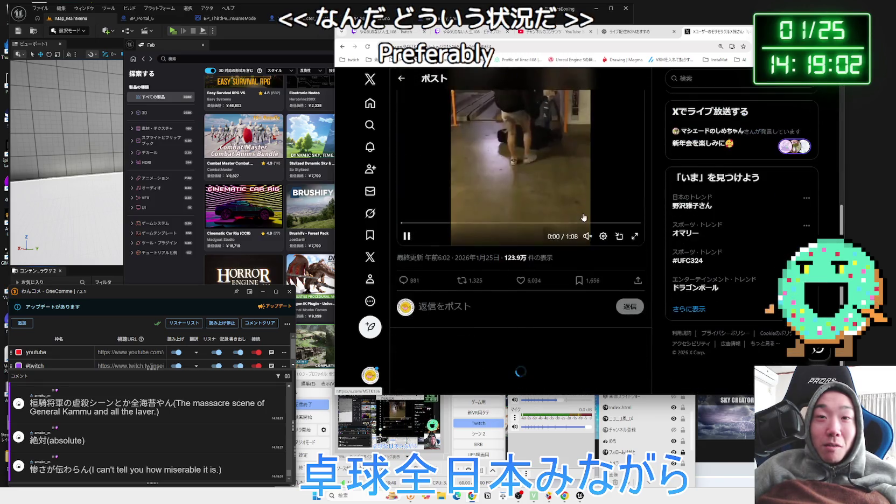
scroll(584, 216, "down", 2)
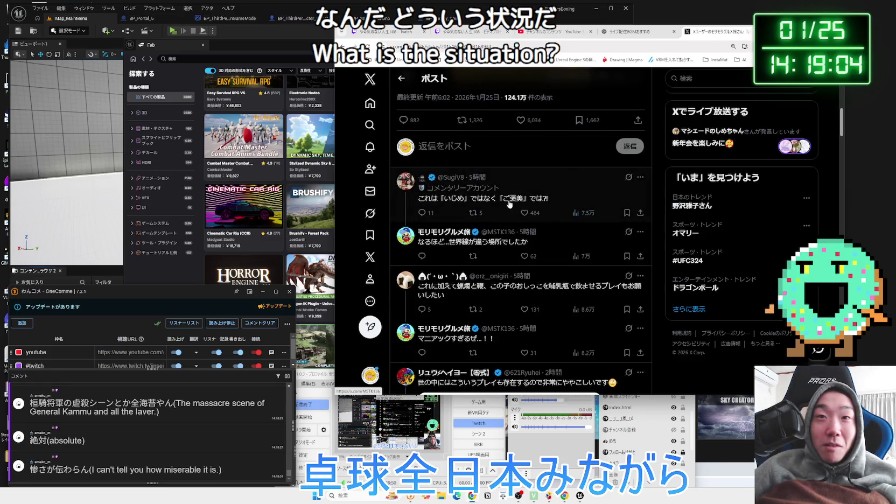
left_click_drag(439, 198, 553, 203)
left_click(552, 203)
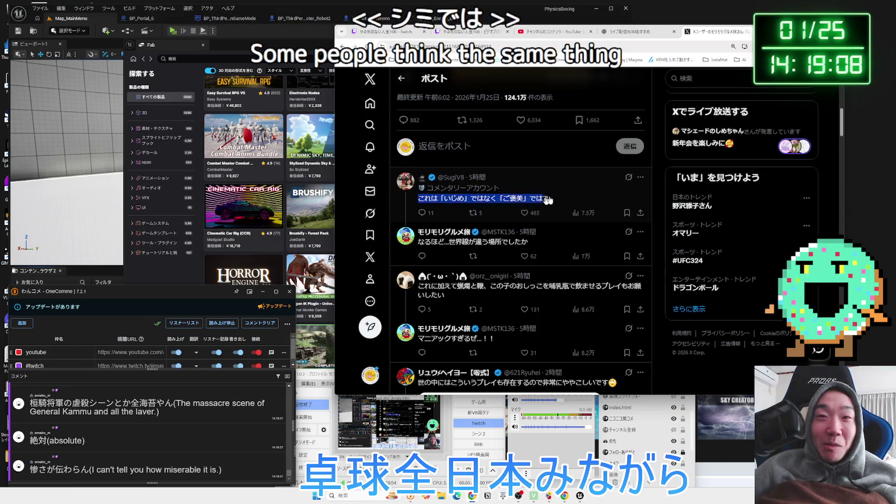
scroll(568, 209, "down", 4)
scroll(568, 209, "up", 4)
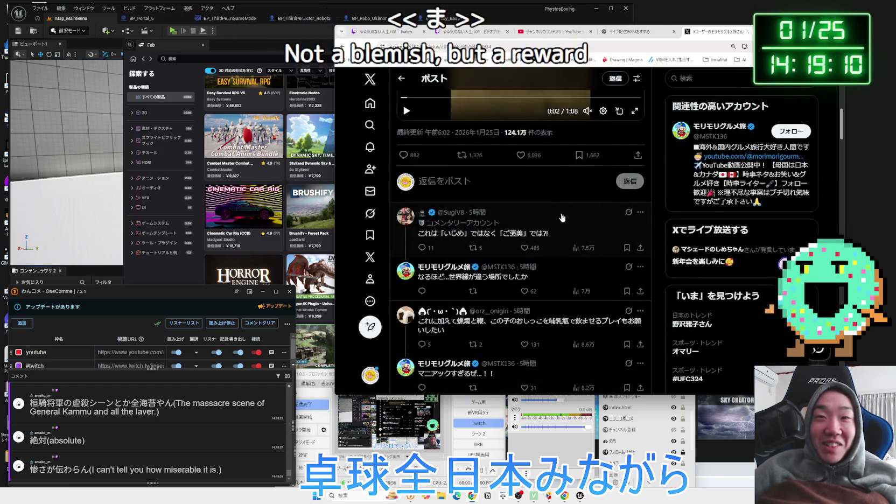
key("alt+Left")
scroll(568, 221, "up", 3)
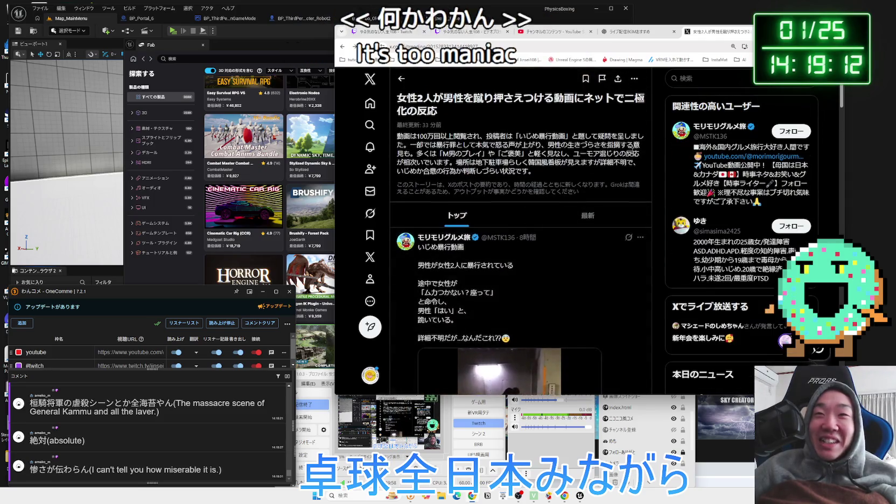
scroll(571, 209, "down", 3)
scroll(571, 209, "down", 1)
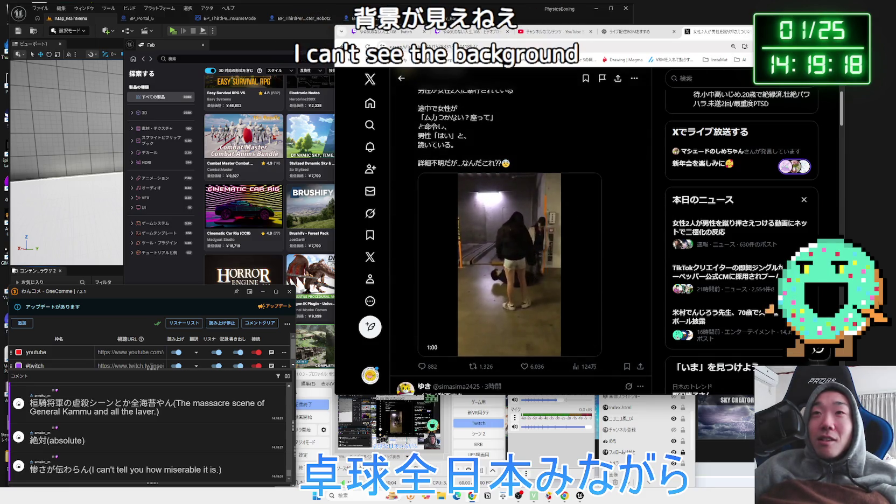
Close the X post tab and switch back to the ChatGPT chat about stream BGM.
left_click(747, 31)
left_click_drag(765, 31, 808, 19)
left_click(598, 19)
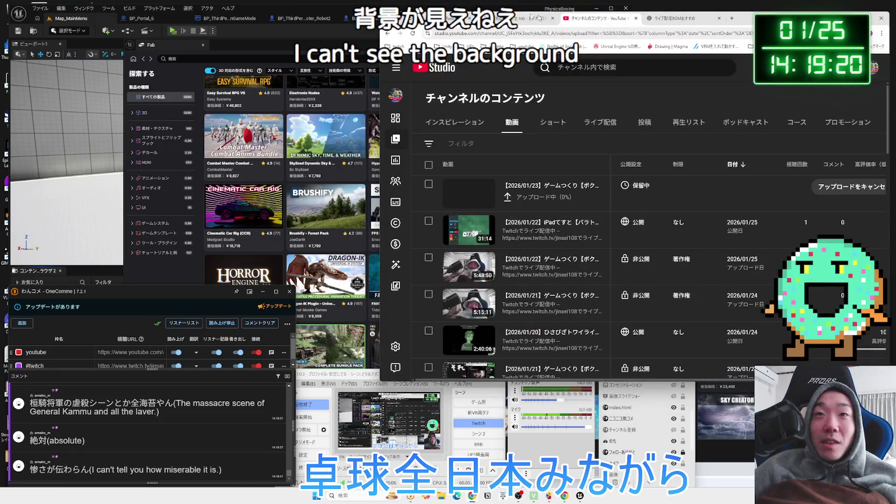
left_click(666, 23)
left_click(597, 19)
left_click(673, 19)
Play the recommended BGM video and show Unreal Engine's Fab library.
left_click(713, 200)
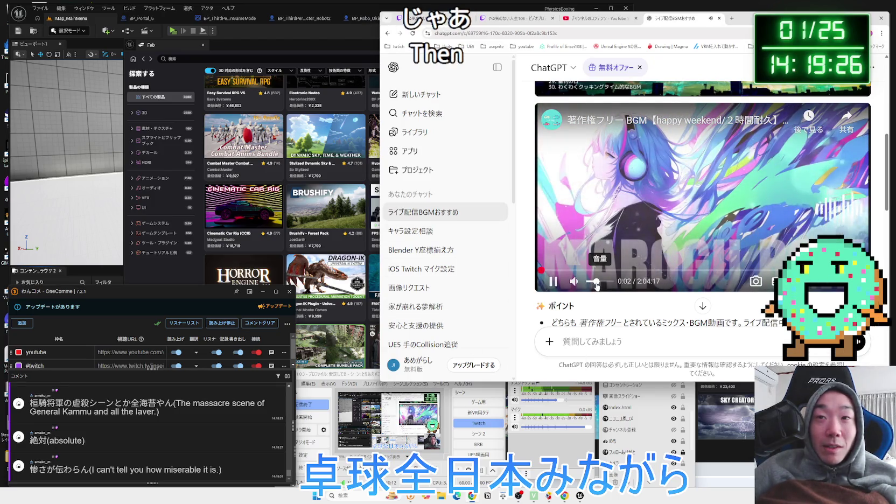
left_click(275, 55)
left_click(735, 58)
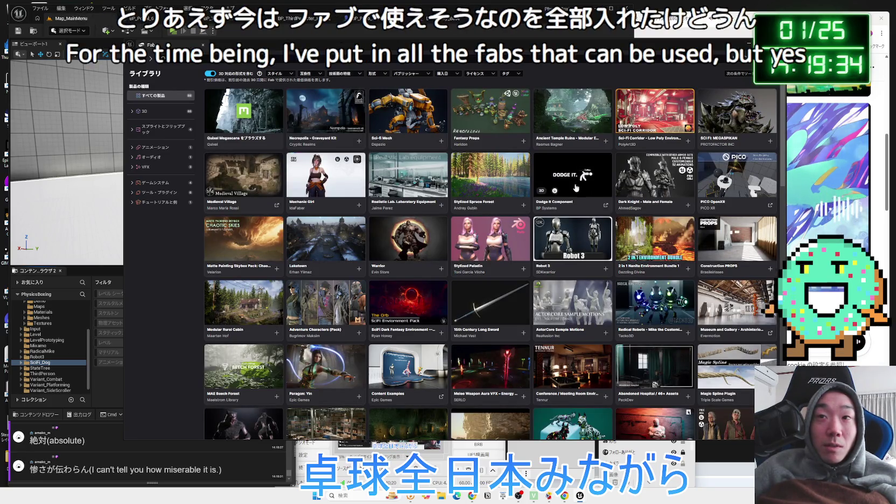
Browse owned Fab assets like Quixel Megascans, Sci-Fi Mech and Robot 3, then select SciFi_Dog.
scroll(646, 182, "down", 3)
scroll(661, 215, "down", 2)
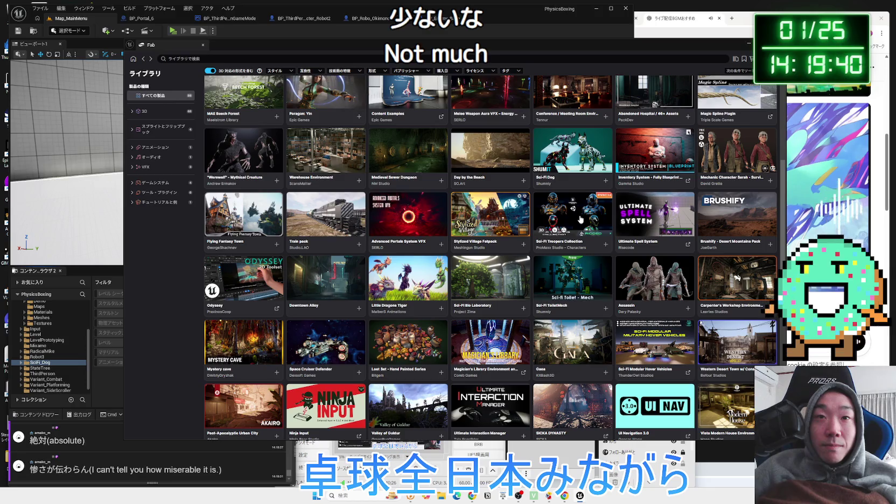
scroll(580, 219, "down", 3)
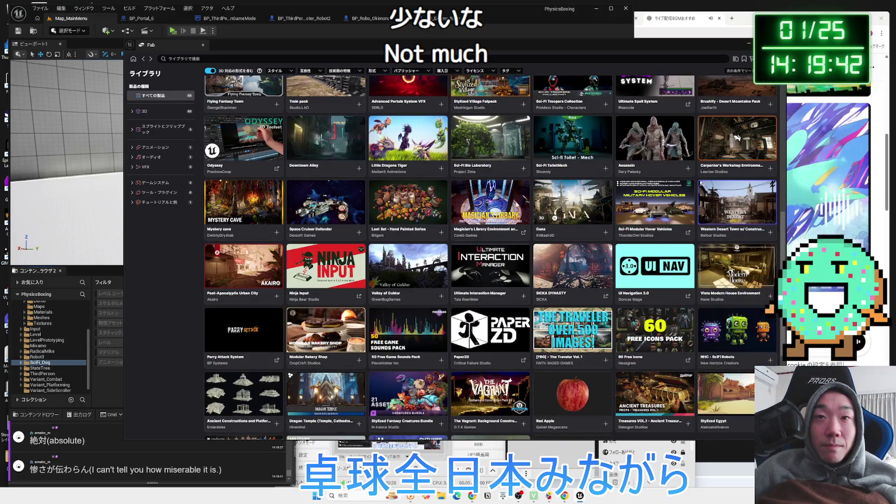
scroll(561, 207, "up", 3)
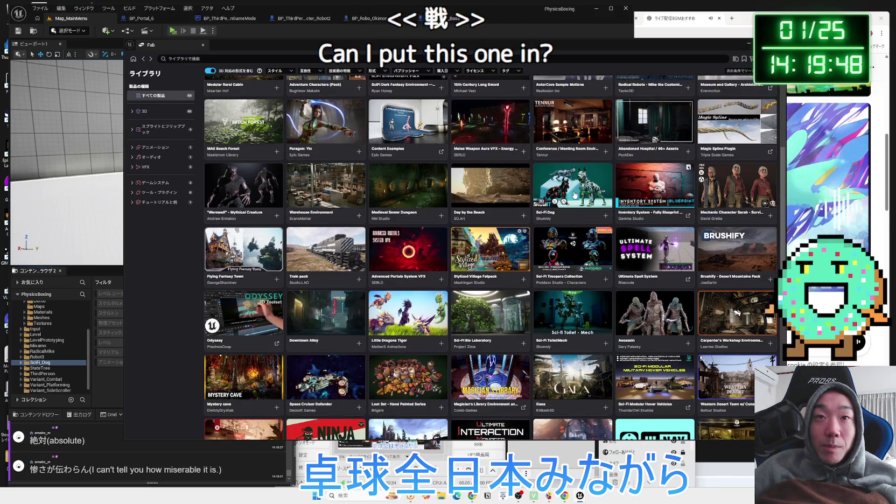
scroll(574, 195, "up", 1)
scroll(575, 195, "up", 4)
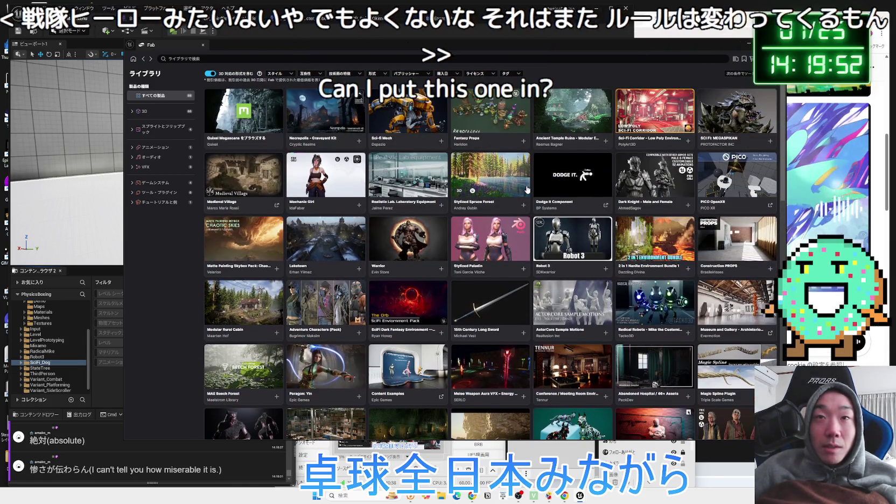
scroll(527, 190, "down", 5)
scroll(527, 190, "down", 10)
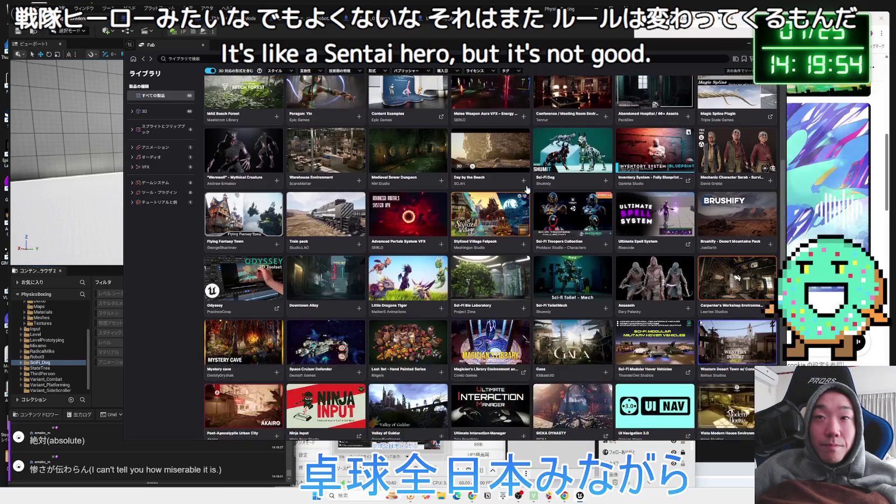
scroll(527, 193, "up", 6)
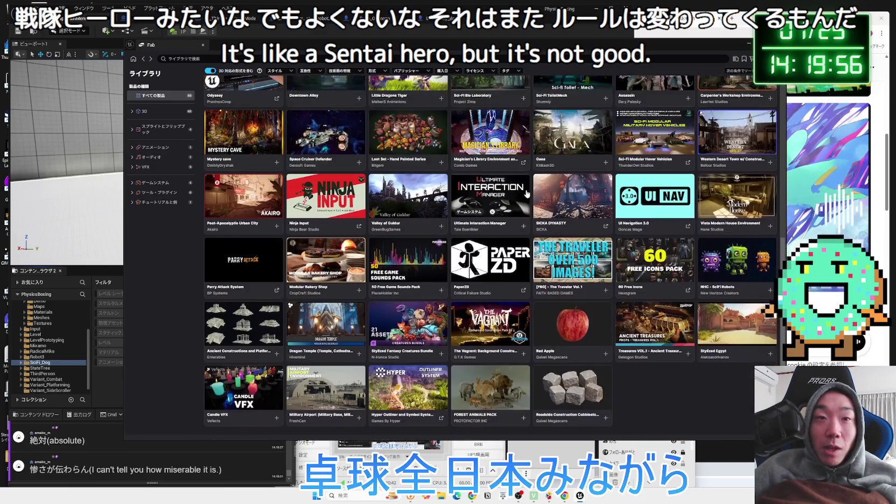
scroll(588, 230, "up", 8)
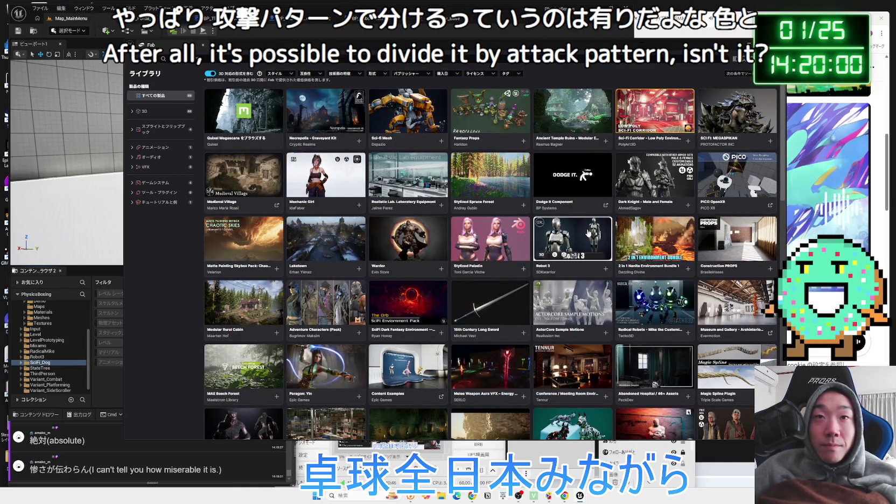
scroll(588, 232, "down", 3)
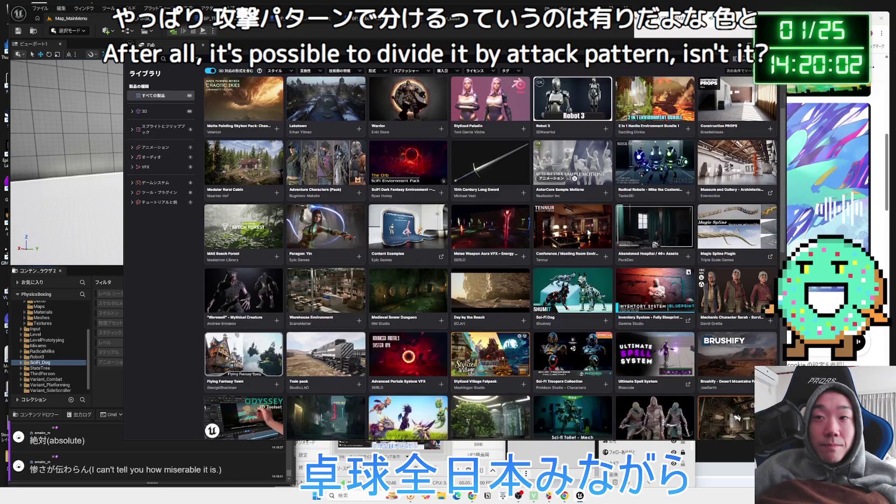
scroll(588, 233, "down", 2)
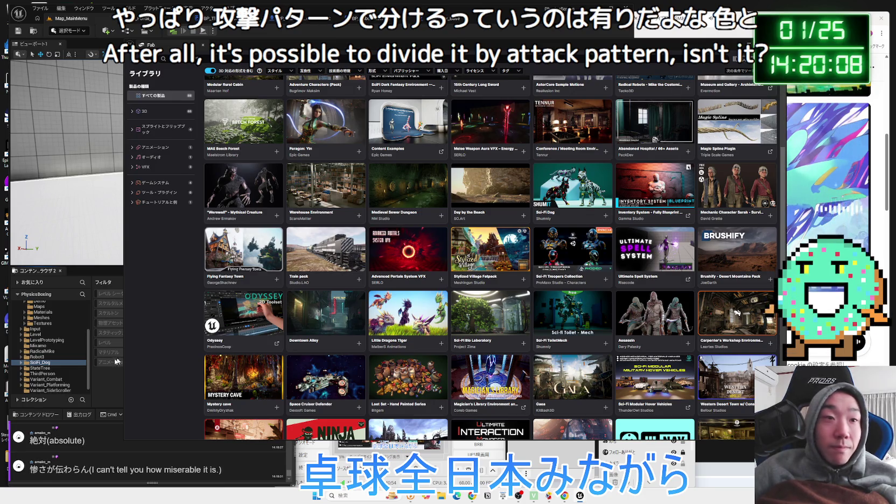
left_click(47, 362)
scroll(475, 191, "up", 5)
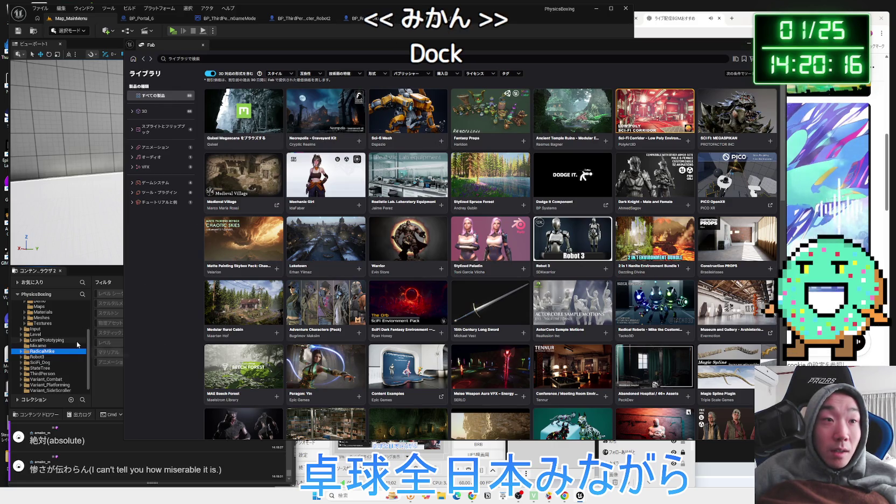
Collapse the IdaFaber folder, select RadicalMike, and close the Fab library.
scroll(37, 347, "up", 3)
left_click(21, 350)
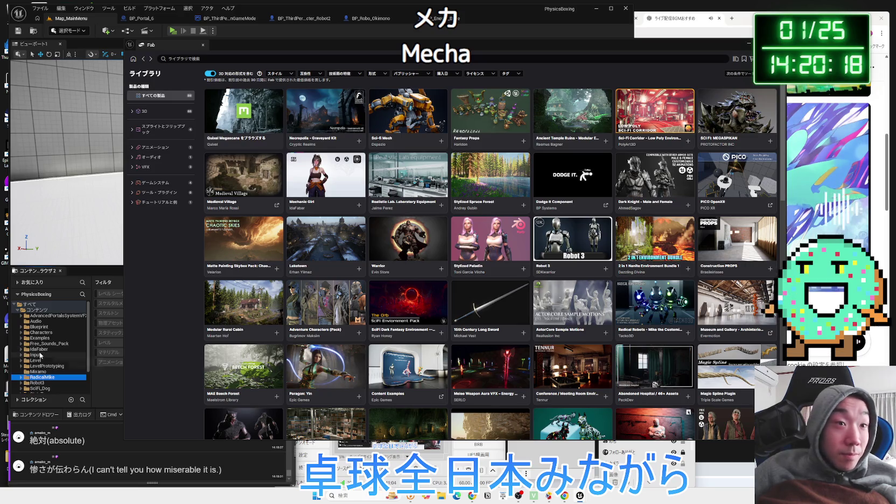
scroll(47, 369, "down", 3)
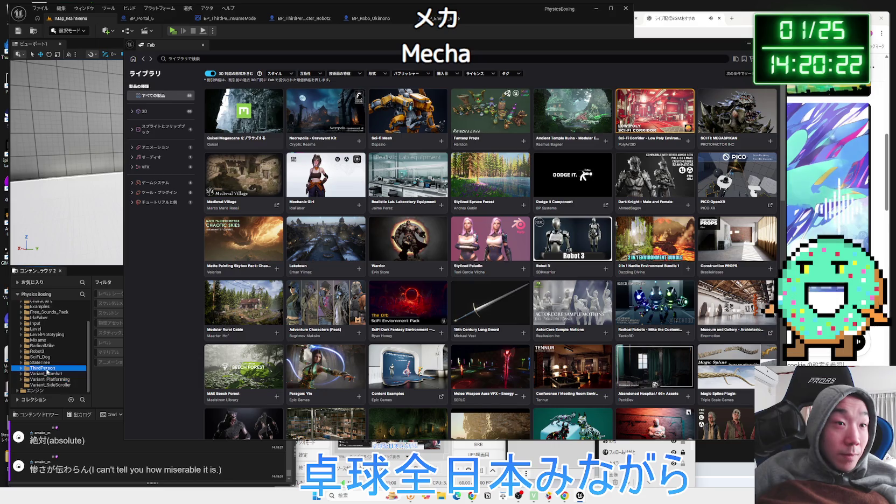
left_click(43, 346)
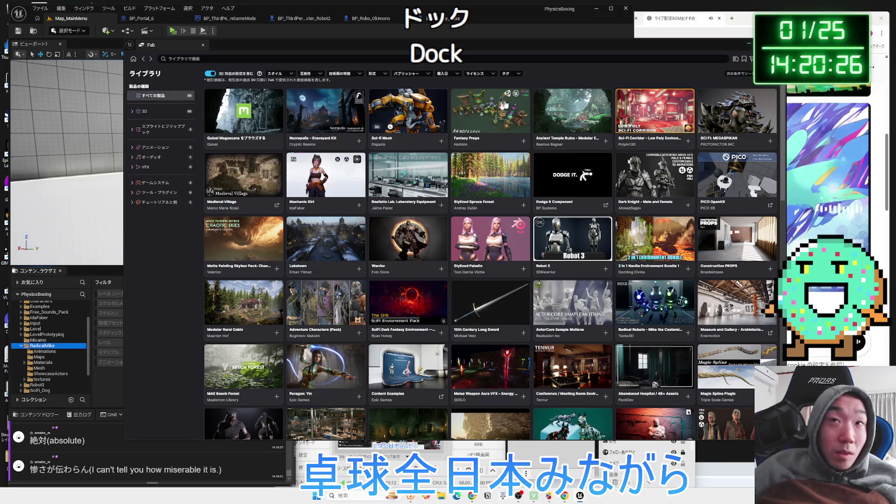
left_click(25, 348)
Inspect RadicalMike's Mesh assets, then open Anim_ZMIKE_DeathState from the Animations folder.
double_click(286, 318)
left_click(176, 323)
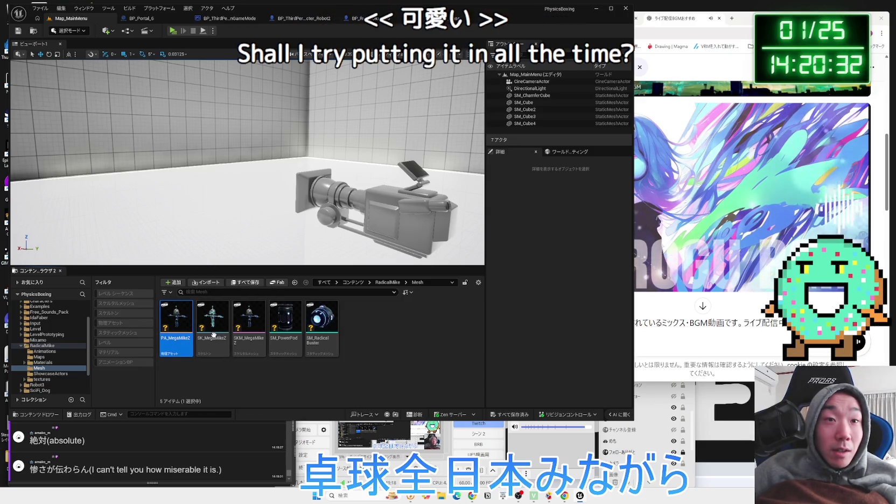
left_click(213, 326)
key("alt+Left")
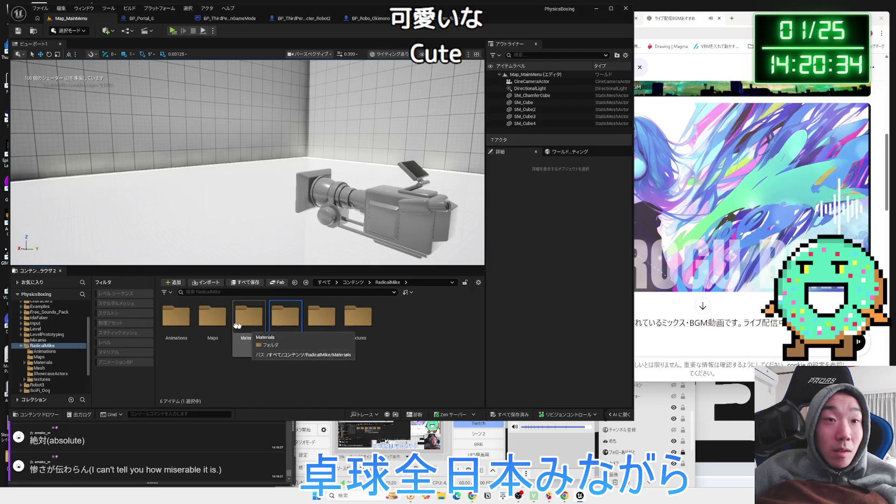
double_click(247, 323)
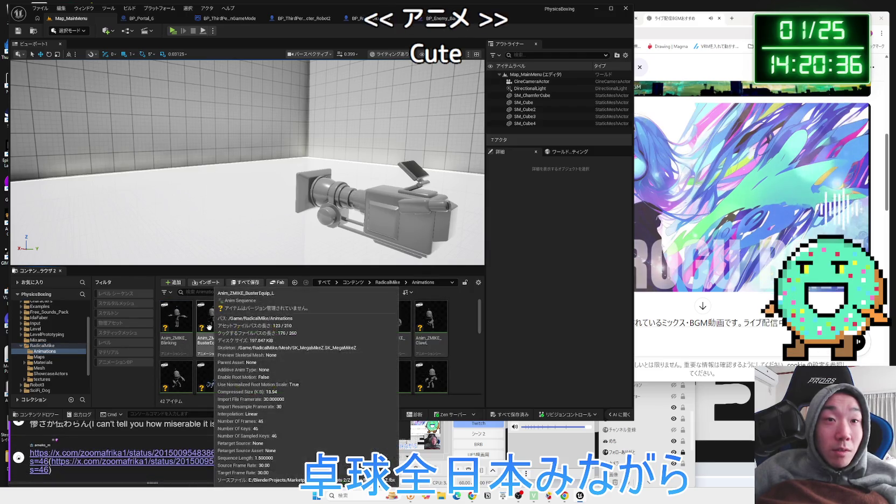
left_click(221, 375)
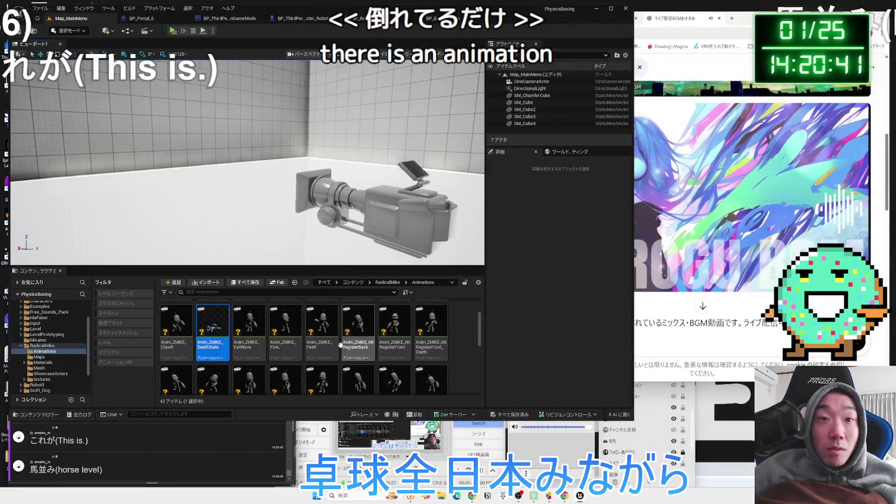
Preview Anim_ZMIKE_FireR zoomed out, close it, and return to the RadicalMike folders.
double_click(336, 342)
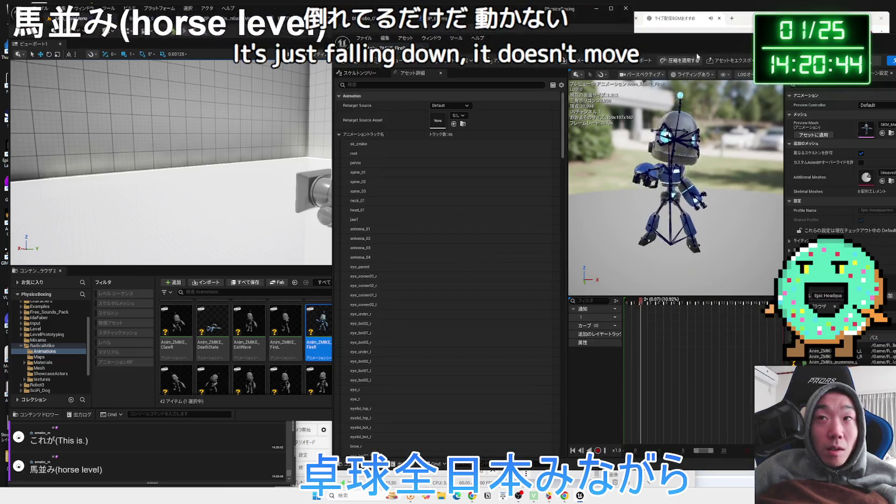
scroll(481, 146, "down", 5)
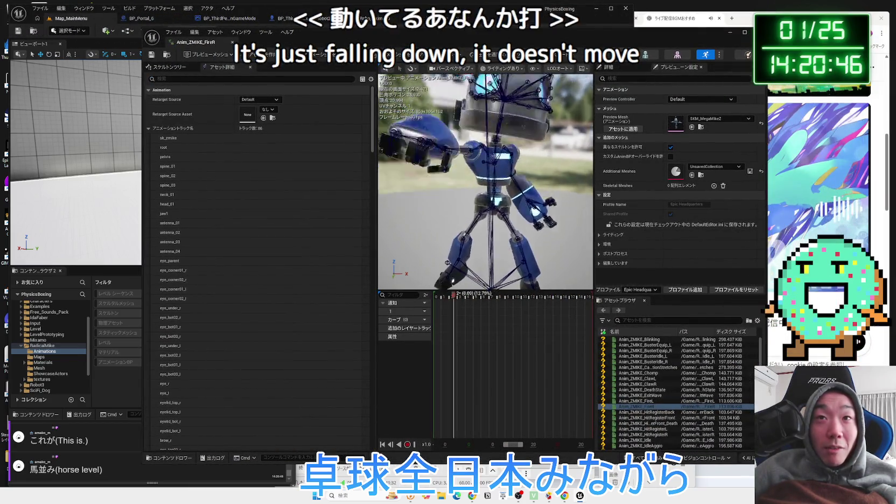
key("alt+F4")
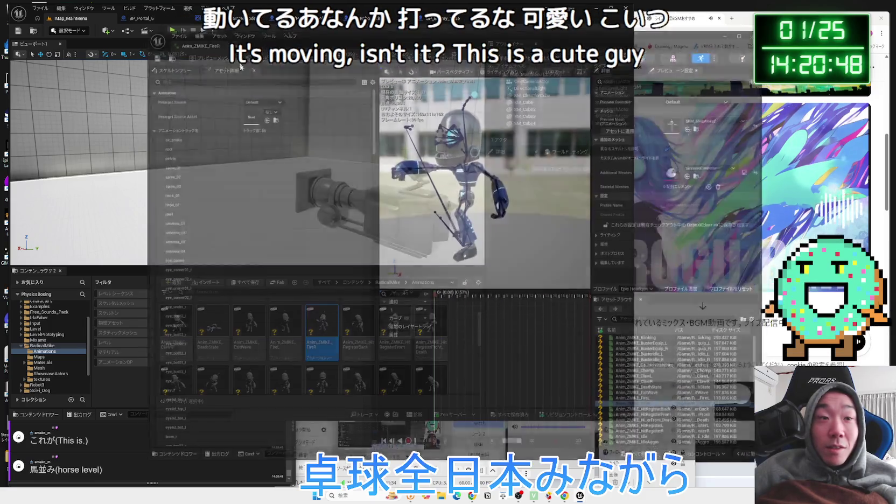
key("alt+Left")
left_click(145, 463)
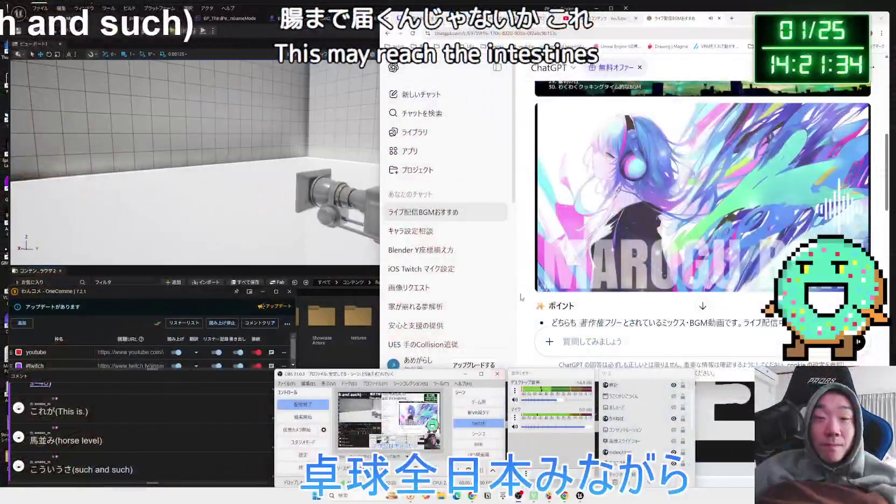
Load the RadicalShowcase level from the RadicalMike Maps folder.
left_click(329, 273)
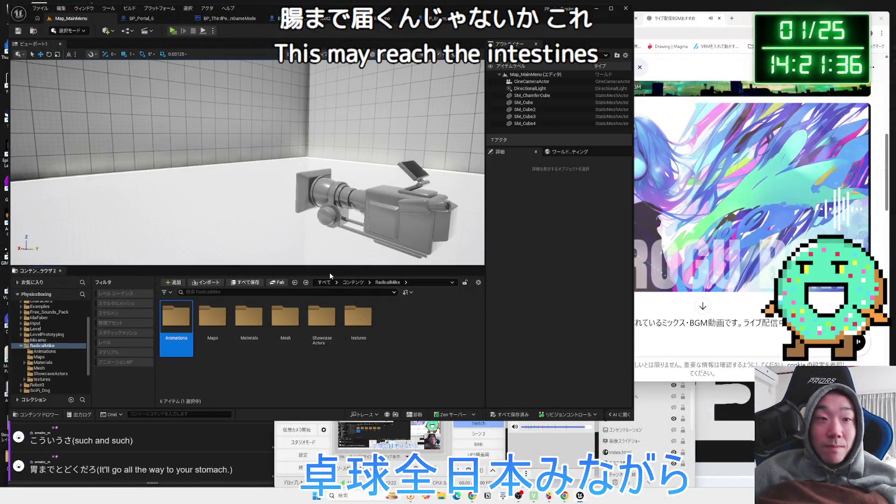
double_click(220, 318)
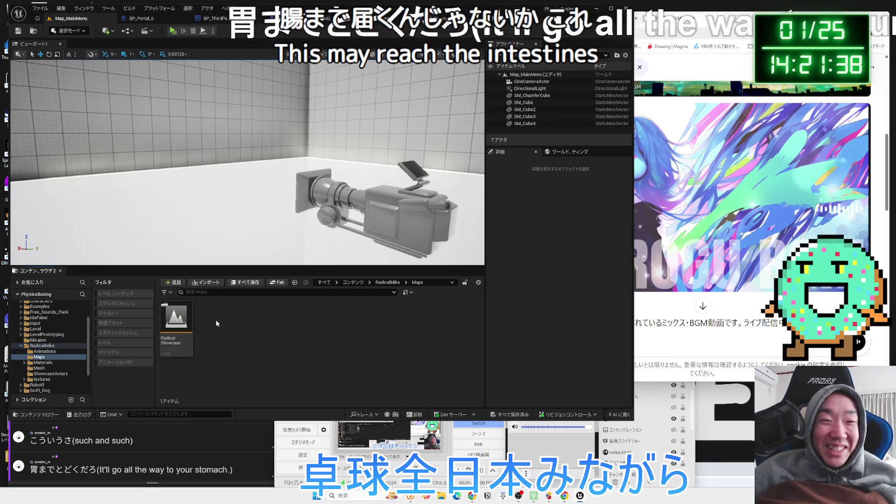
double_click(183, 331)
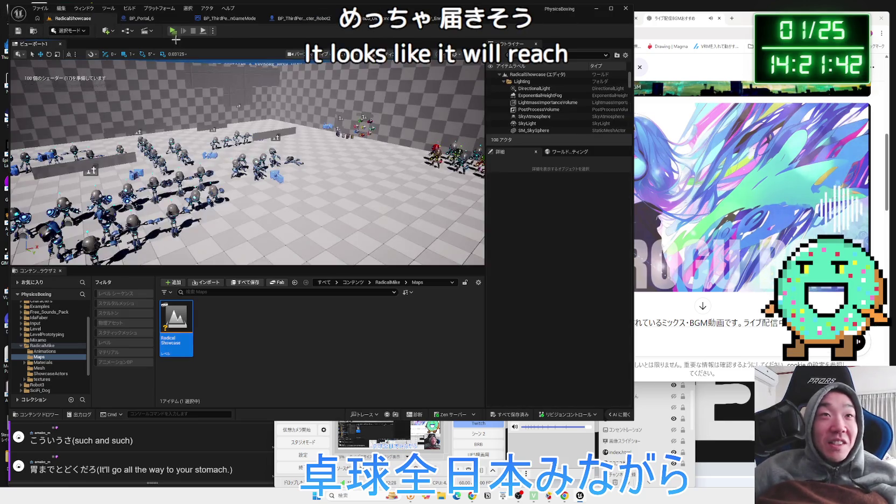
Play-test RadicalShowcase, stop the session, and view the robot animation displays.
left_click_drag(247, 107, 305, 139)
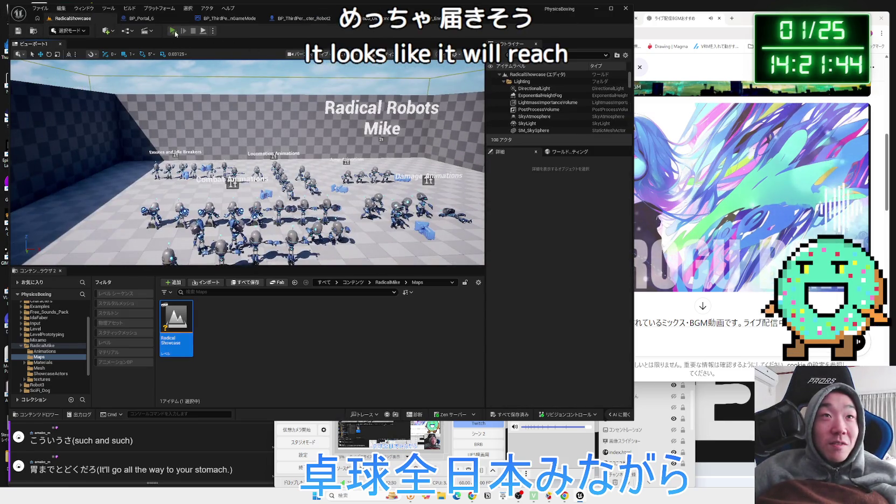
left_click(174, 32)
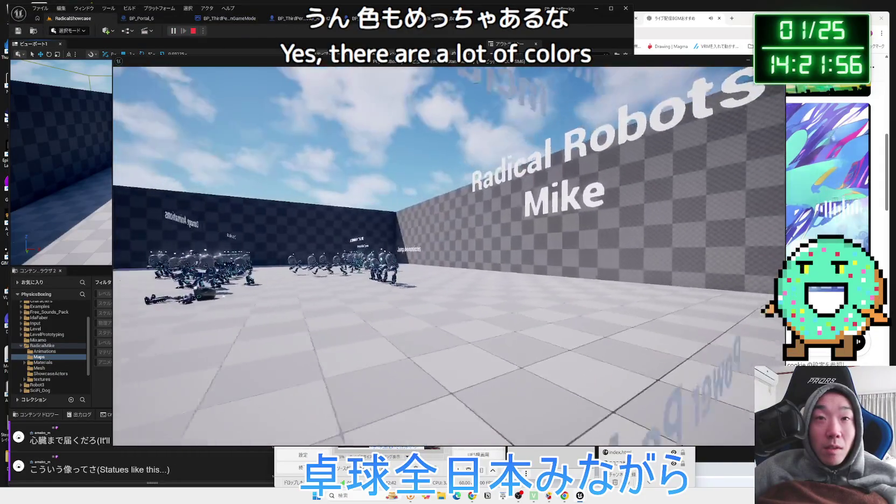
key("Escape")
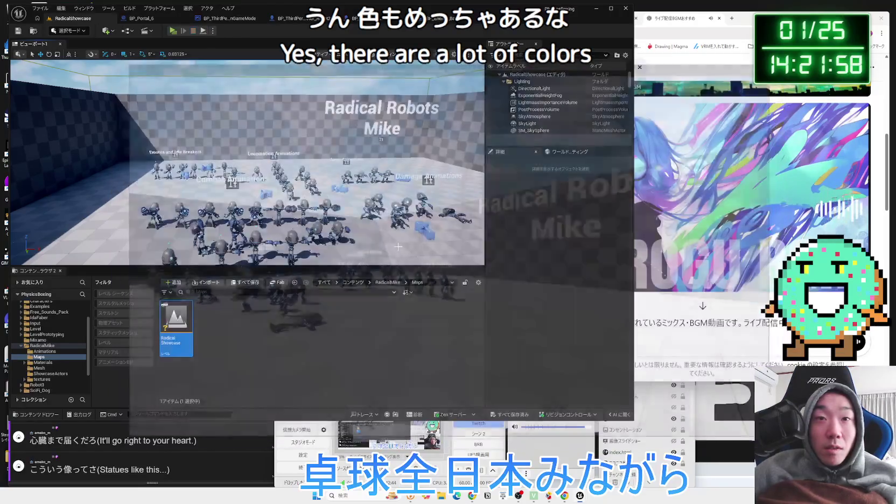
left_click(206, 437)
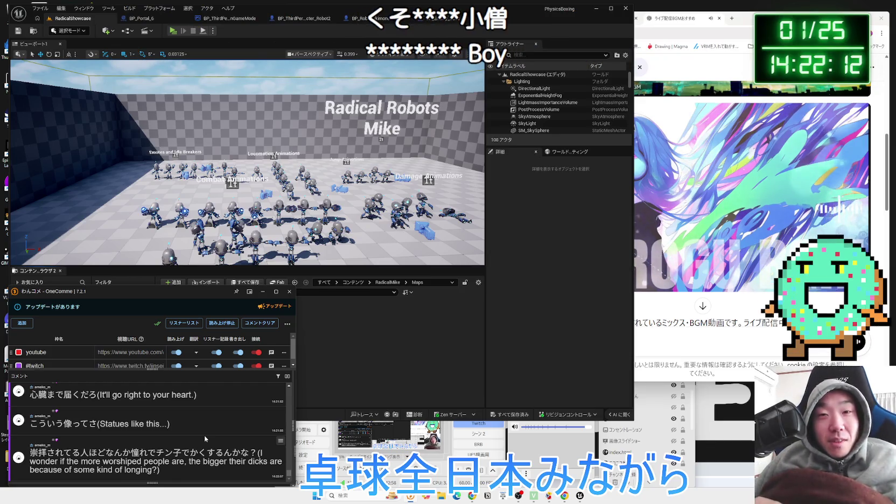
mouse_move(242, 161)
left_mouse_down()
mouse_move(239, 194)
mouse_move(240, 162)
mouse_move(231, 194)
mouse_move(210, 194)
mouse_move(232, 194)
left_mouse_up()
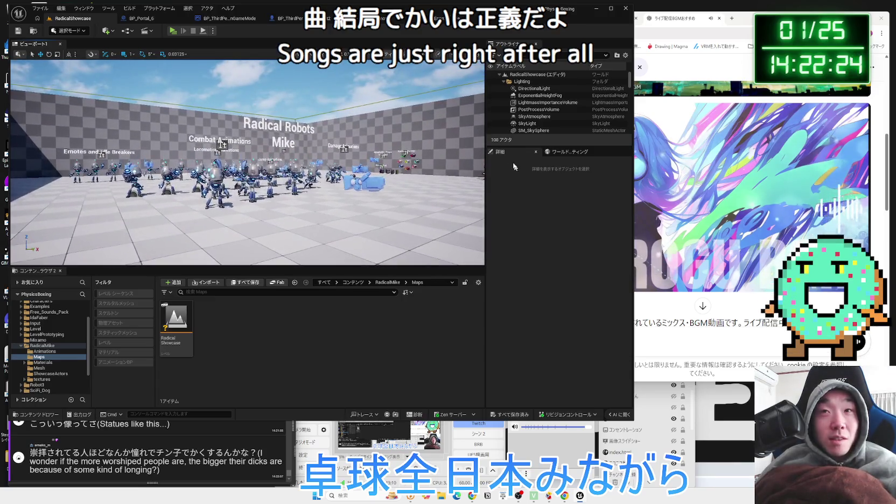
Drop the DirectionalLight intensity to 0 lux and play-test the darkened level.
left_click(541, 90)
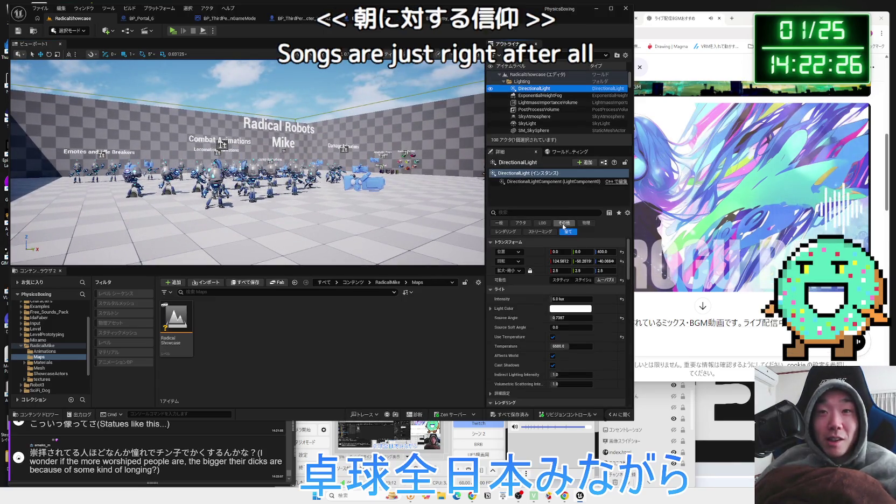
left_click_drag(568, 299, 544, 299)
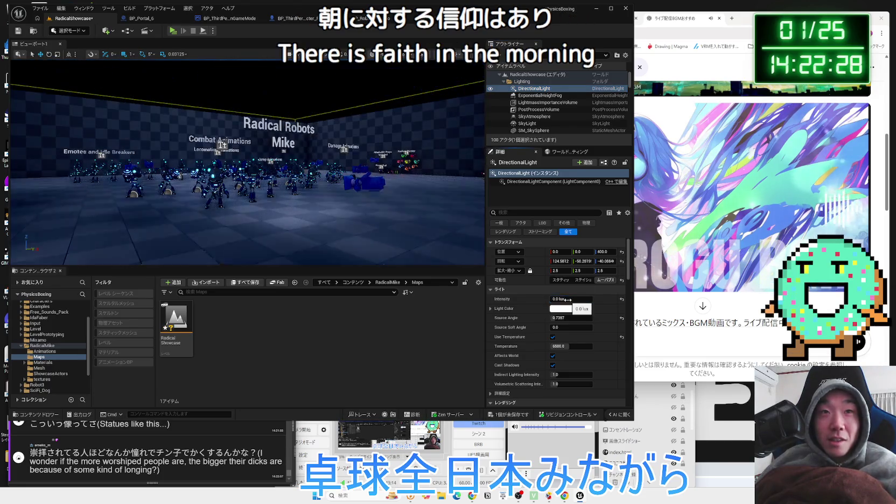
left_click_drag(196, 58, 259, 59)
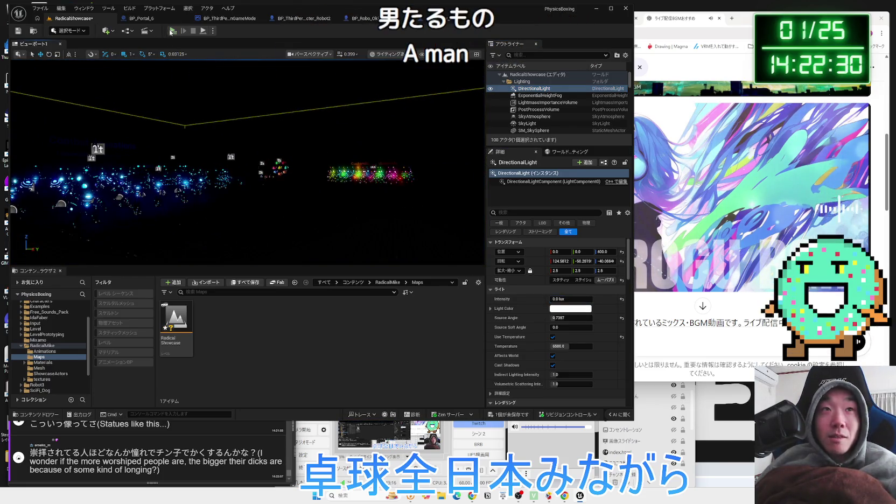
left_click(172, 31)
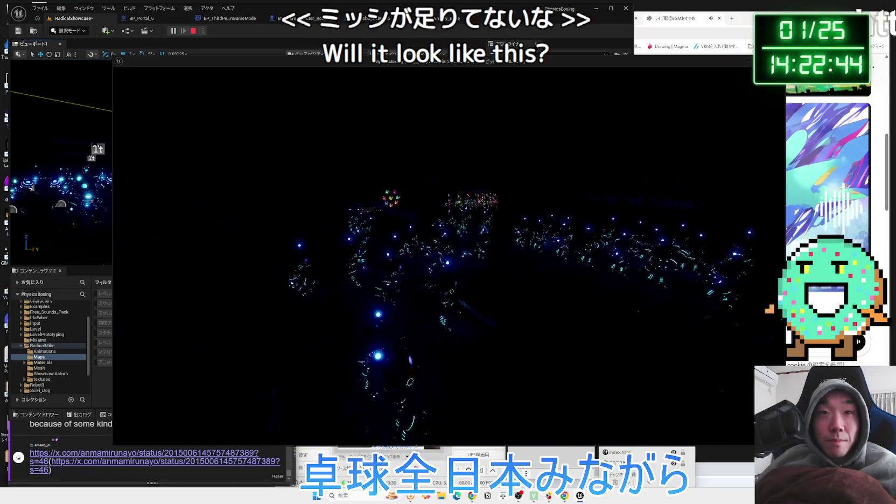
key("Escape")
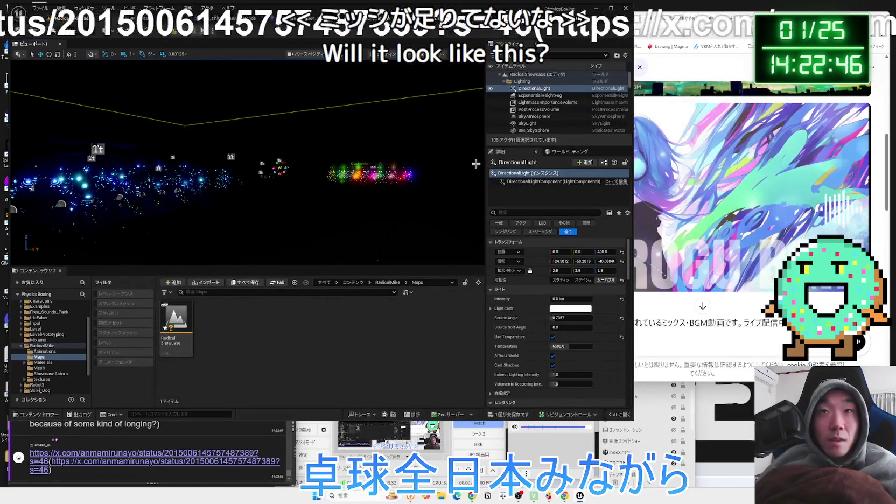
Set the DirectionalLight intensity to 3.0 lux and save the RadicalShowcase level.
left_click(581, 300)
type("3")
key("Return")
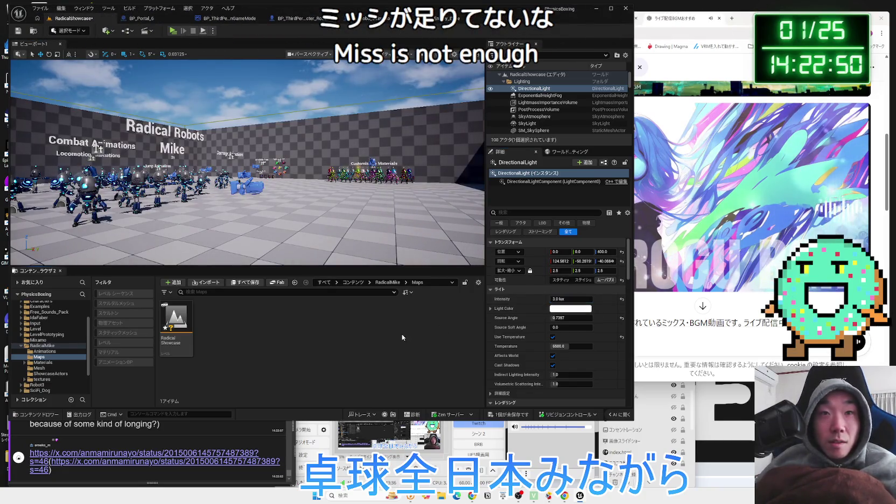
left_click(510, 414)
left_click(490, 328)
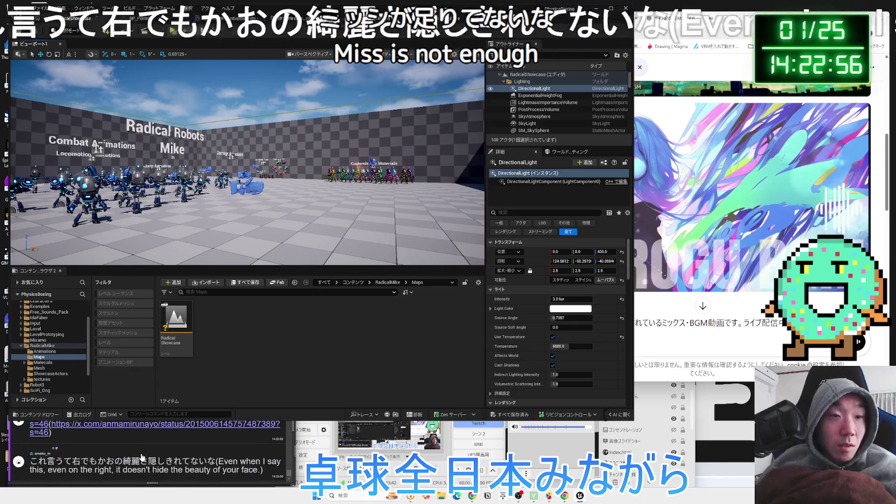
left_click(145, 426)
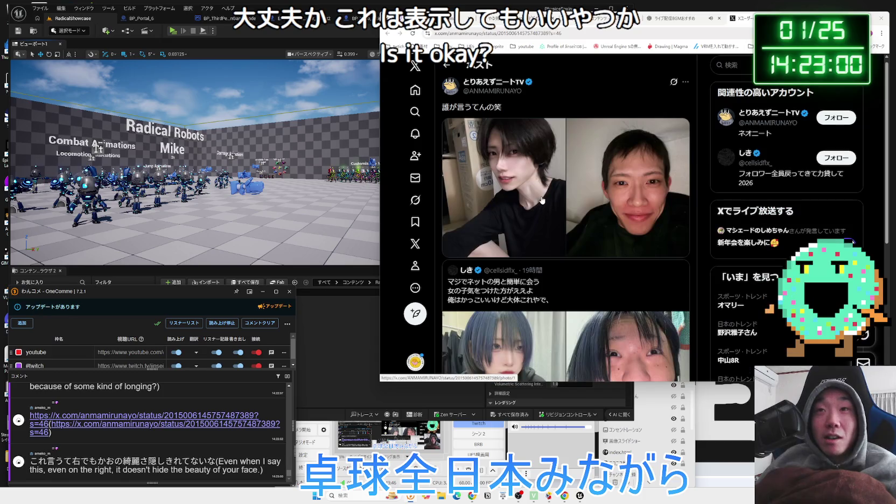
View the X post's second photo full-size and read through the quoted post.
left_click_drag(472, 107, 490, 109)
key("Zenkaku_Hankaku")
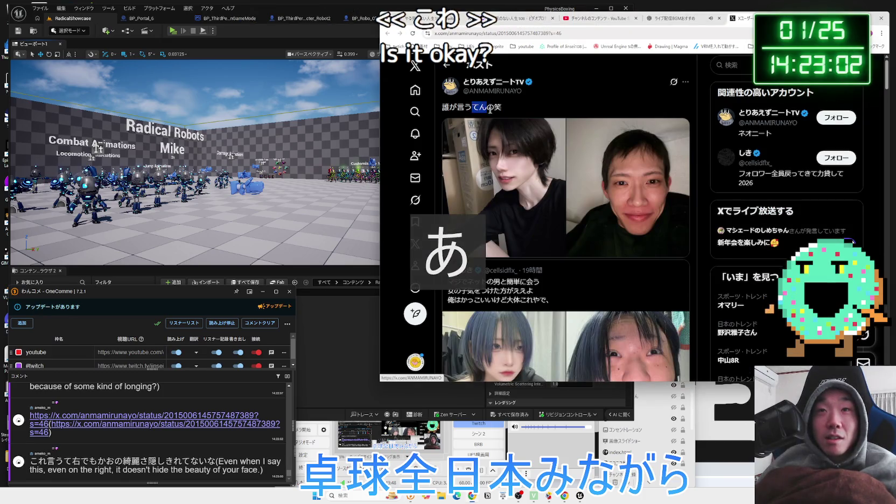
left_click(504, 112)
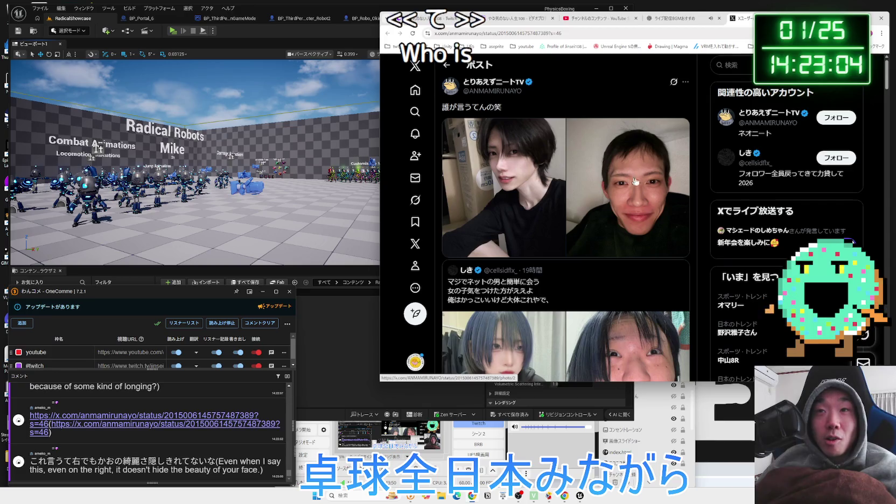
left_click(636, 182)
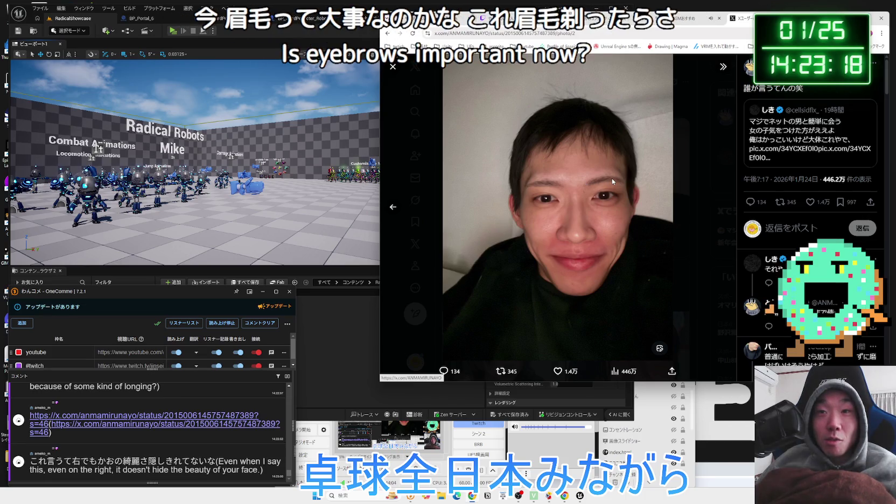
key("Escape")
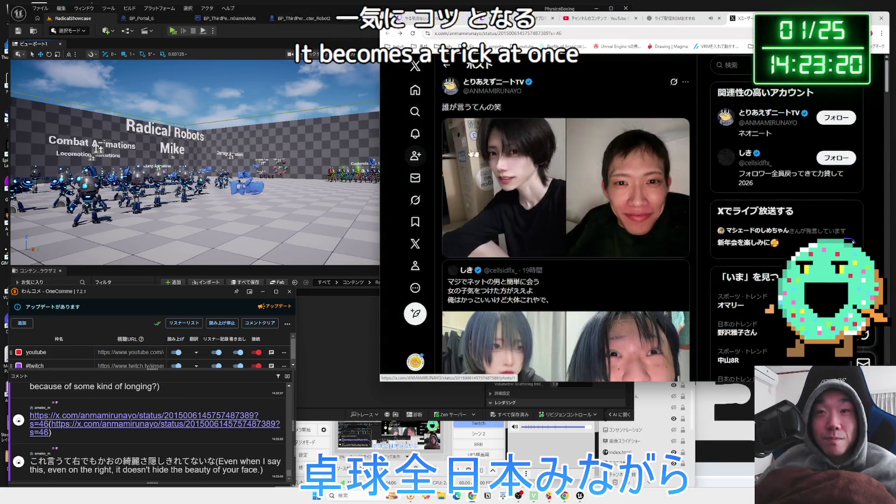
scroll(564, 178, "down", 1)
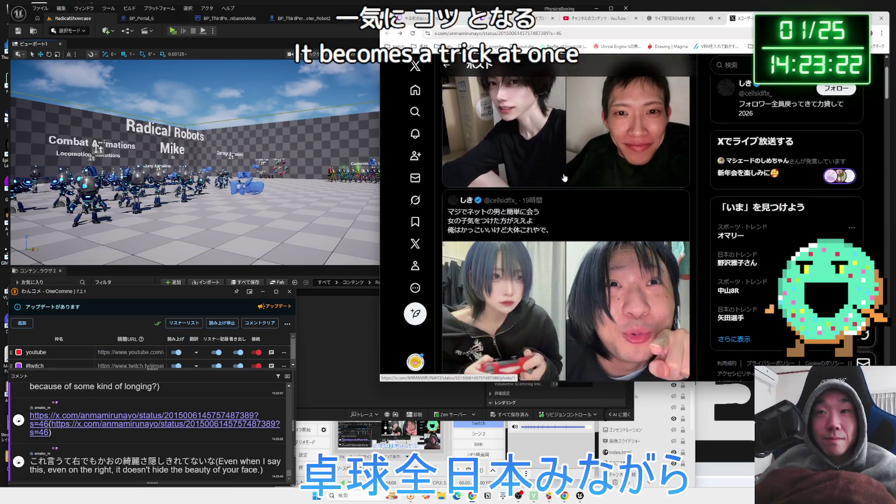
left_click(467, 215)
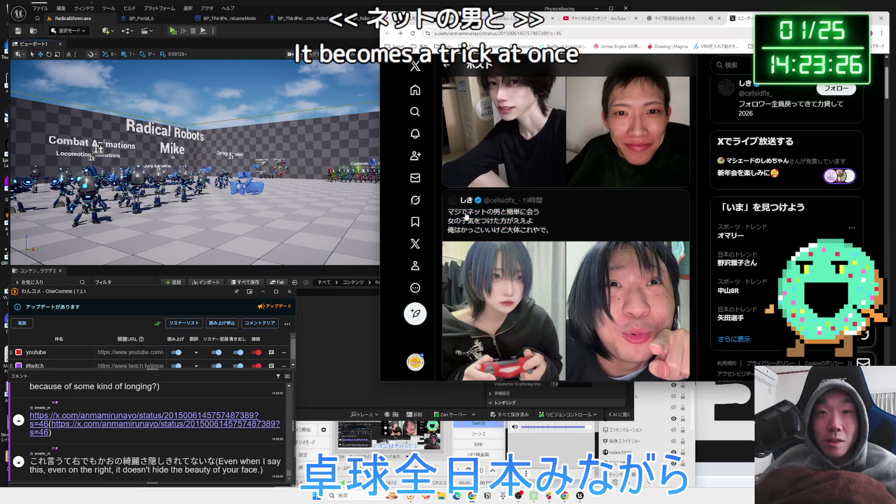
left_click_drag(520, 230, 471, 221)
left_click(471, 221)
Enlarge the left comparison photos a few times, then close the X tab.
scroll(517, 224, "down", 1)
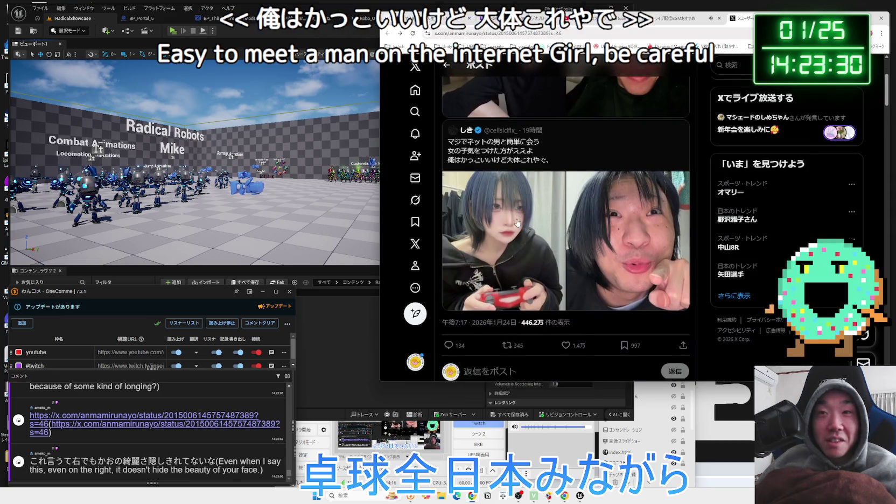
scroll(527, 222, "up", 1)
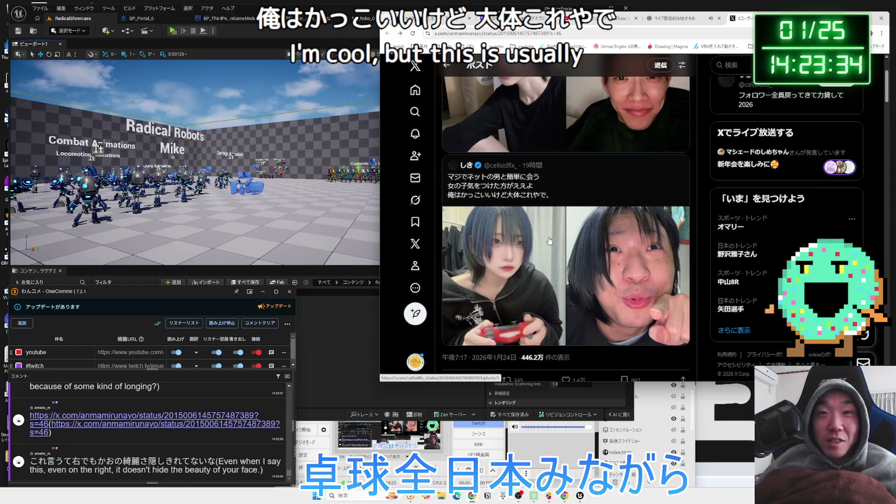
scroll(550, 240, "up", 3)
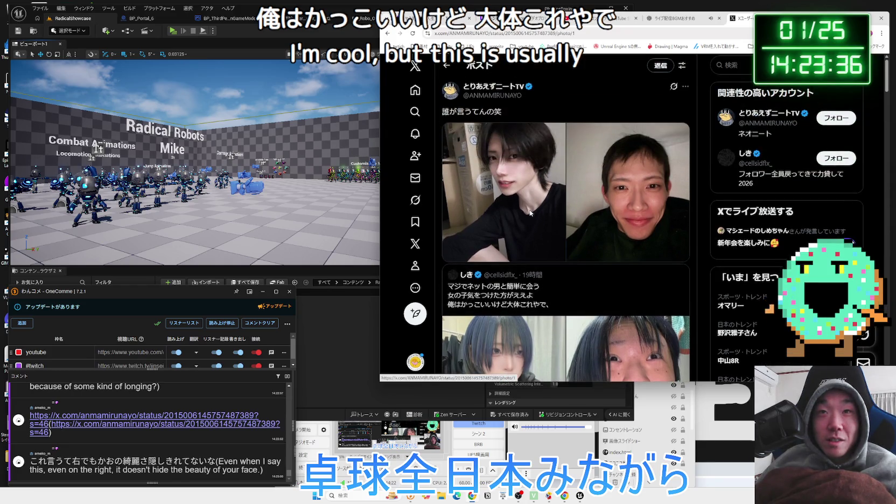
left_click(530, 213)
left_click(530, 210)
left_click(556, 207)
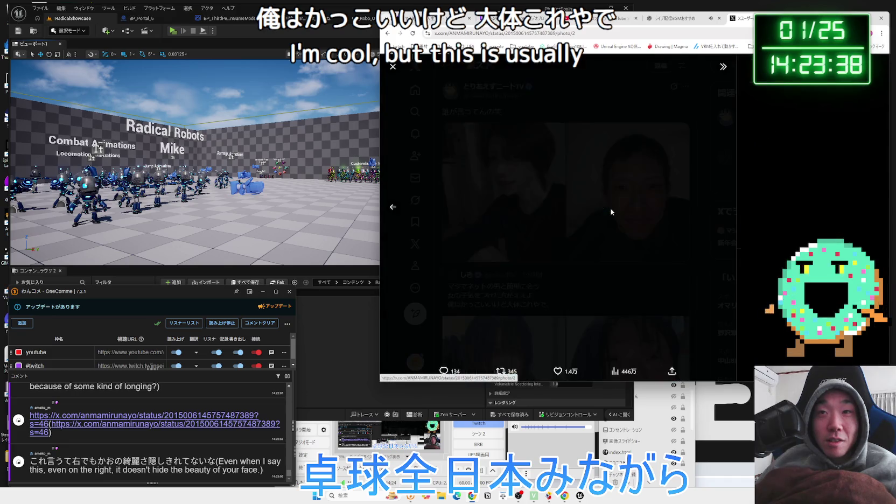
left_click(555, 207)
left_click(556, 207)
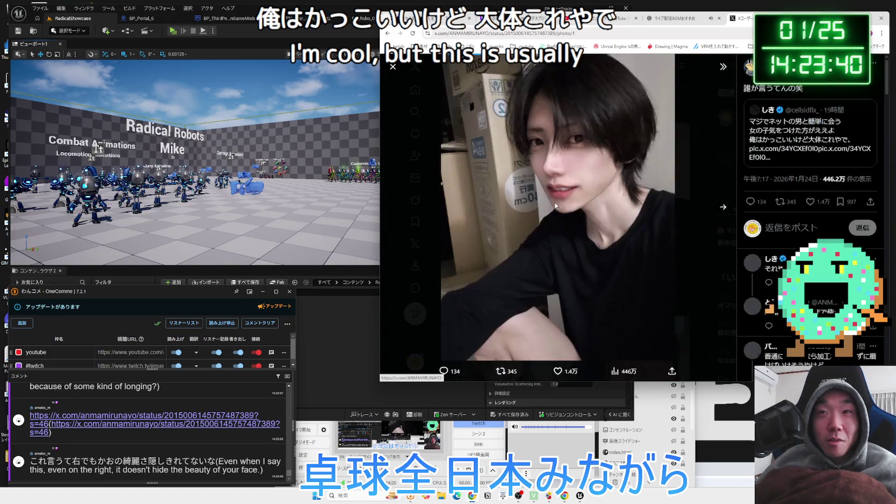
left_click(556, 206)
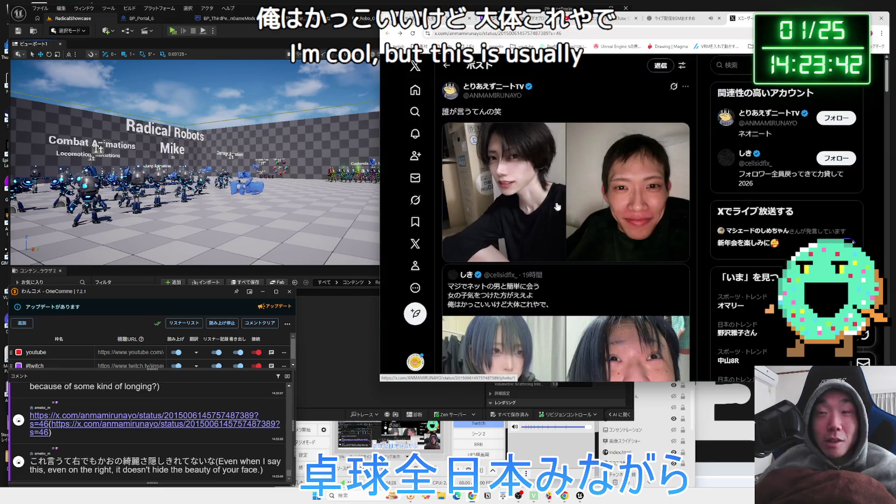
scroll(609, 206, "down", 3)
scroll(609, 207, "down", 2)
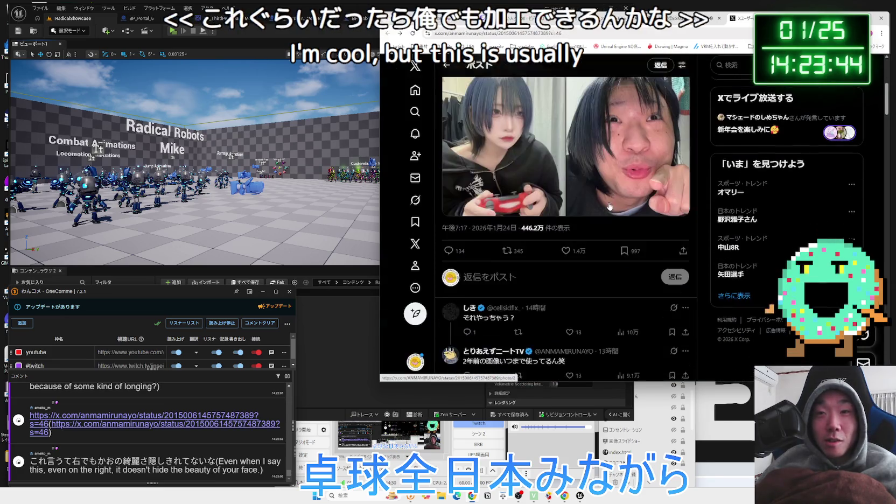
scroll(609, 206, "up", 5)
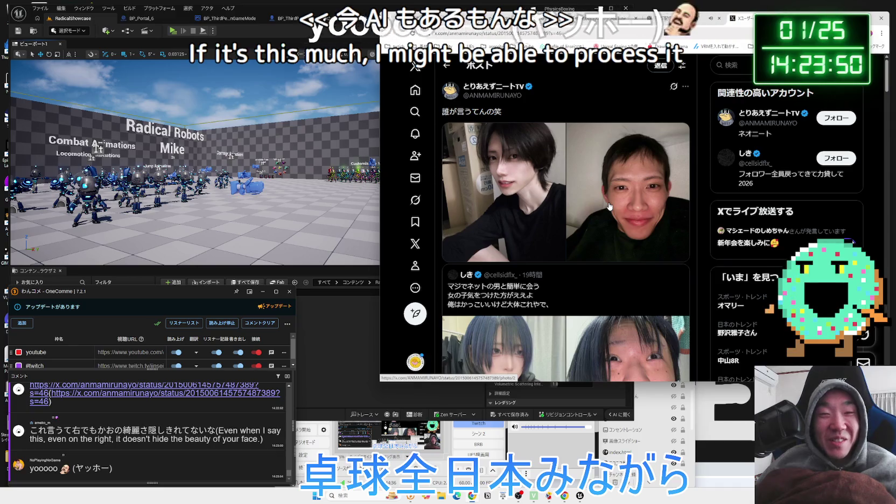
key("ctrl+w")
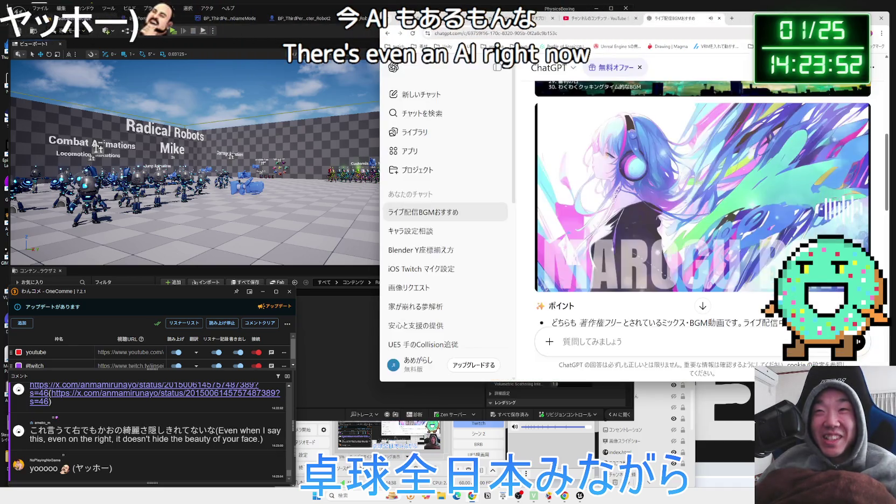
Scroll the YouTube Studio channel content list, then return to the Unreal editor.
scroll(741, 141, "down", 4)
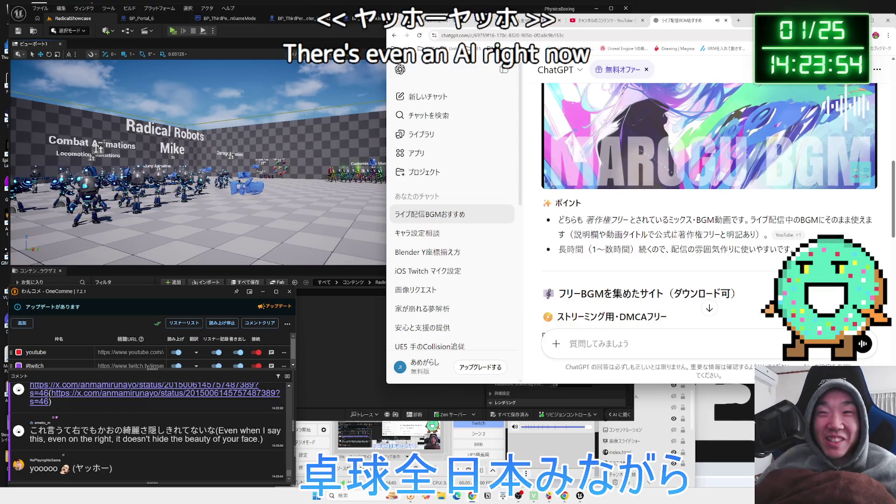
left_click(614, 23)
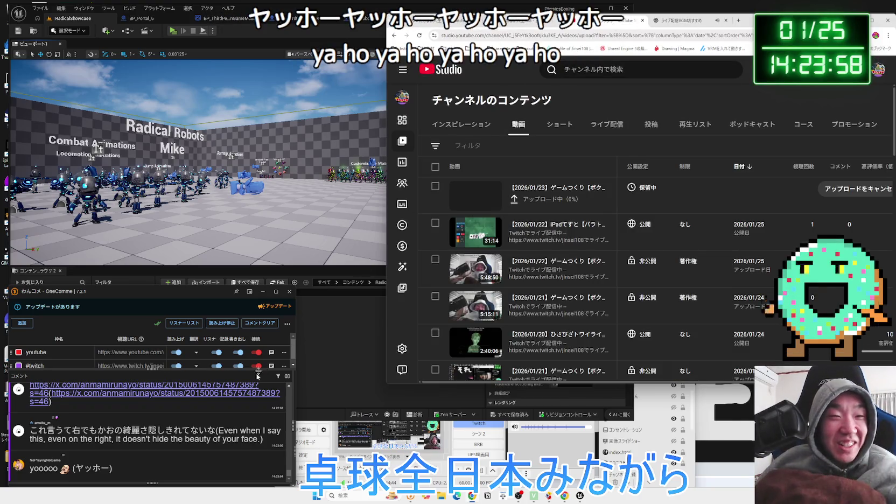
scroll(235, 426, "up", 15)
scroll(235, 426, "down", 15)
scroll(235, 426, "down", 10)
left_click(343, 380)
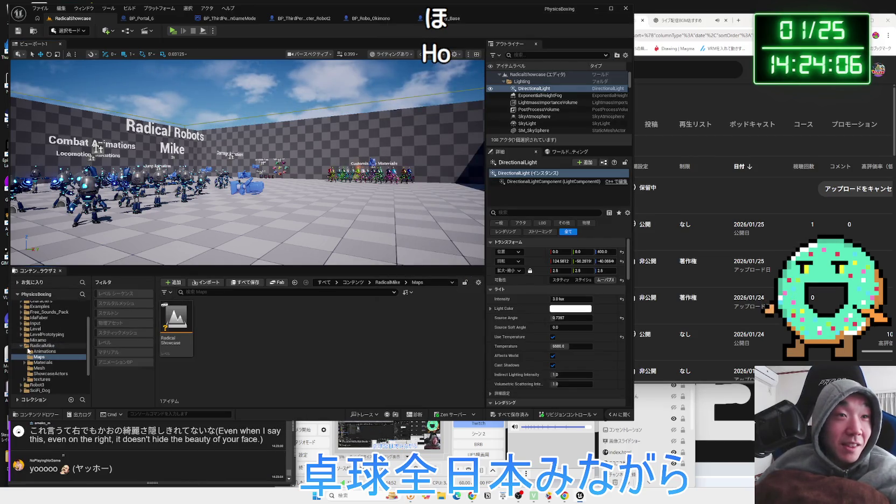
Load the Preview level from RadicalMike > SciFi_Dog > Maps and play it in the editor.
left_click(21, 346)
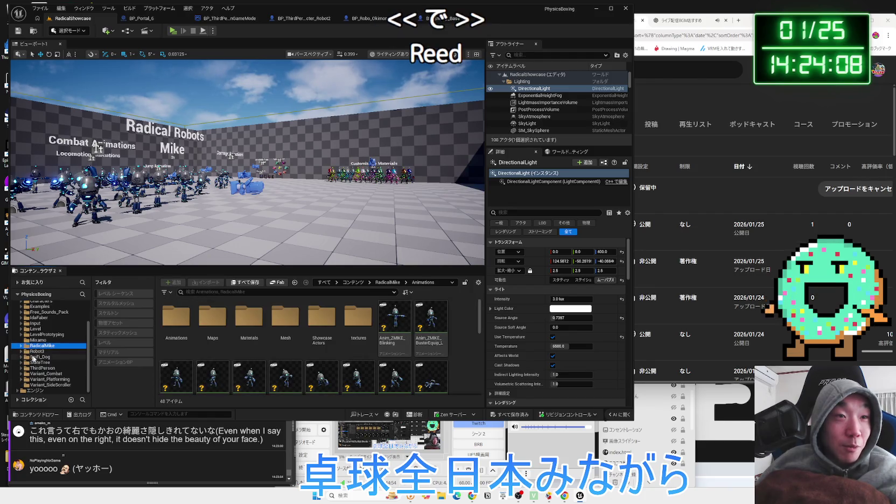
left_click(33, 357)
double_click(216, 318)
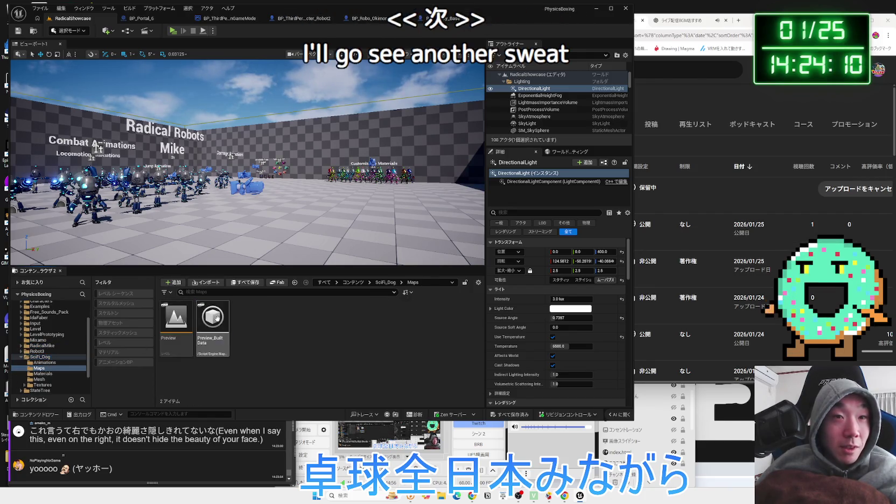
double_click(176, 321)
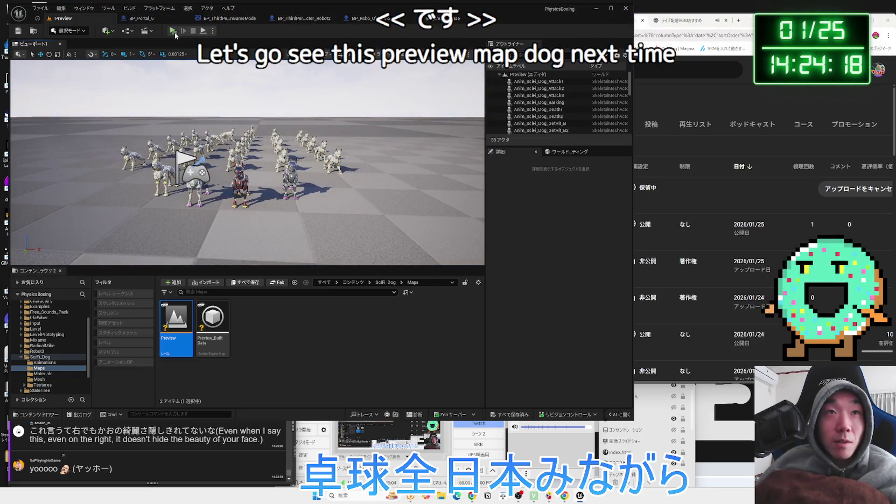
key("alt+p")
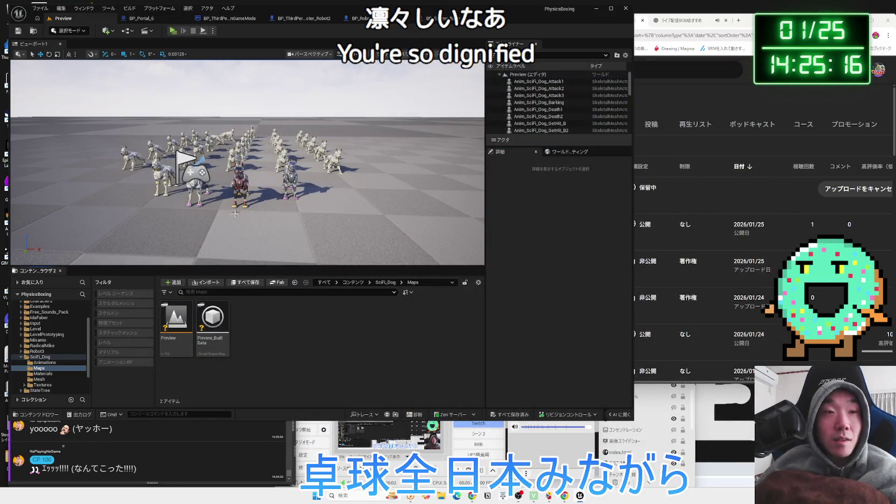
Browse the ThirdPerson, SciFi_Dog, Robot3, Mixamo, LevelPrototyping and Level folders' contents.
left_click(20, 357)
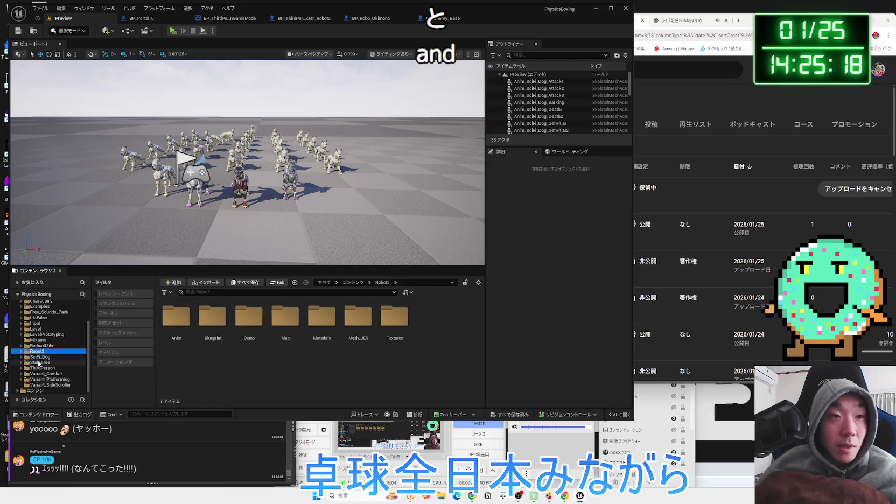
left_click(40, 362)
left_click(42, 367)
left_click(42, 357)
left_click(41, 353)
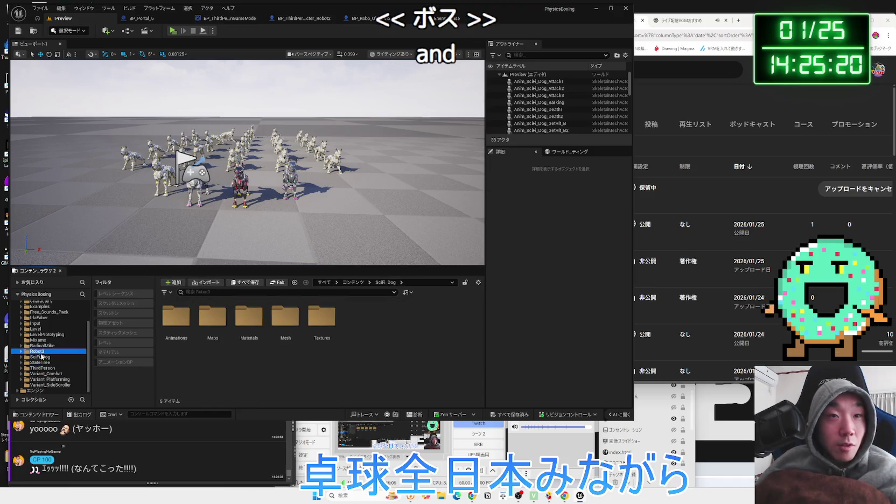
left_click(41, 340)
left_click(40, 335)
left_click(39, 329)
left_click(40, 334)
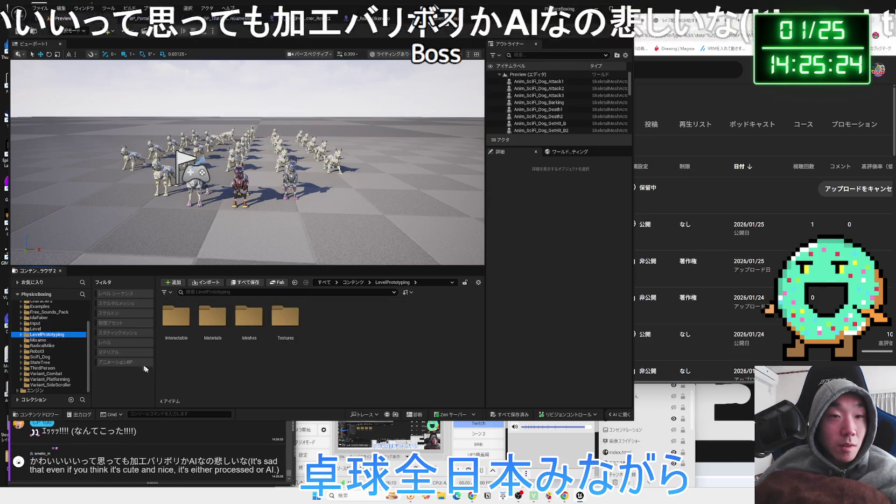
Check the comment viewer, then preview the Ambient_Birds_Loop_04 and Ambient_Rain_Moderate_Loop_1 wav sounds.
key("alt+Tab")
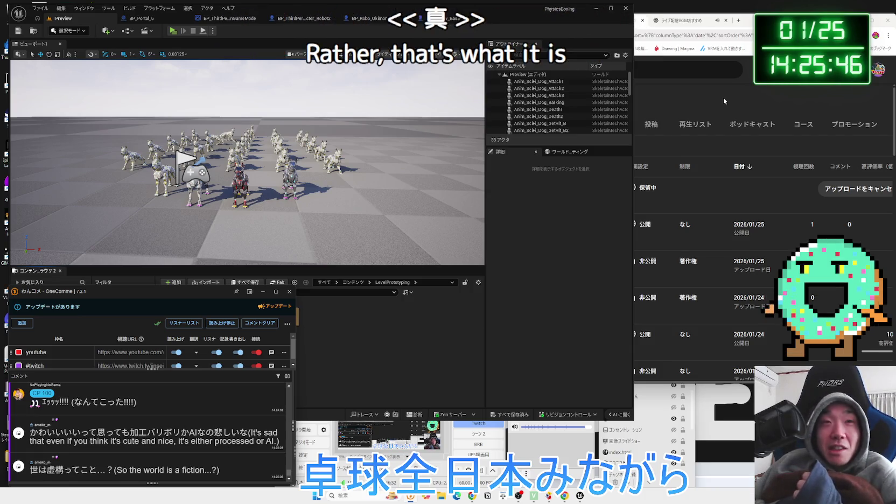
left_click(345, 377)
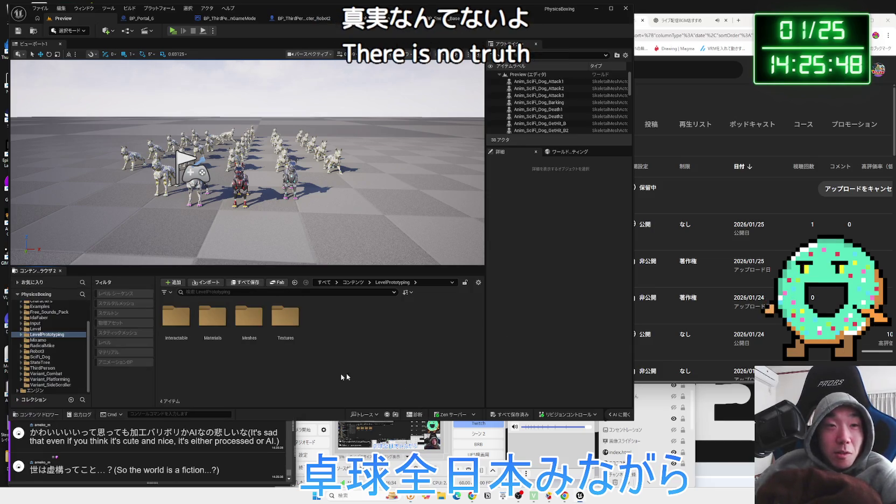
scroll(52, 334, "up", 1)
left_click(38, 329)
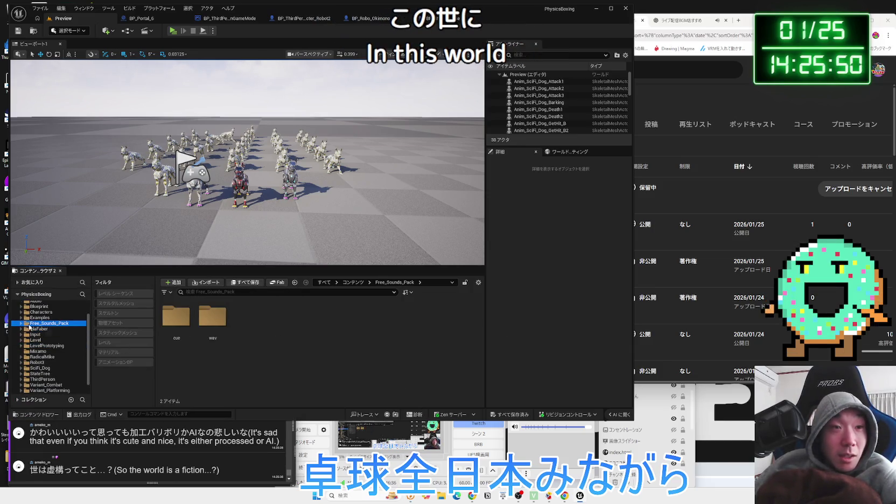
left_click(37, 335)
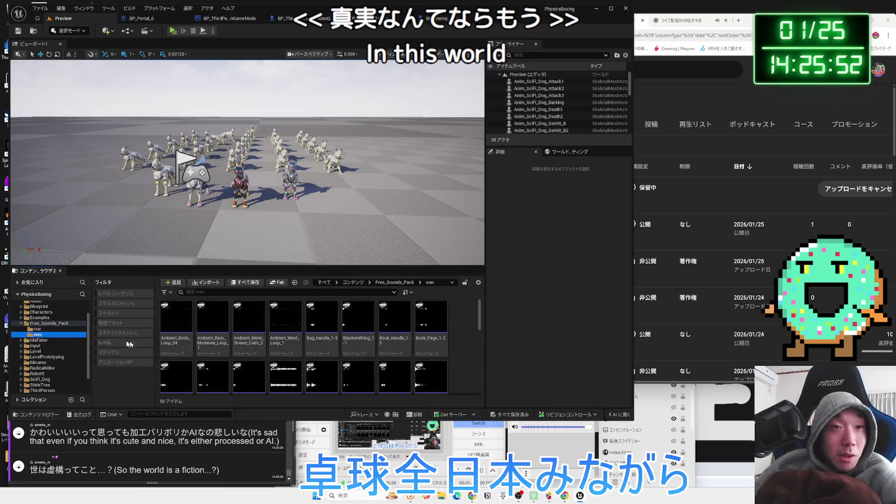
left_click(177, 318)
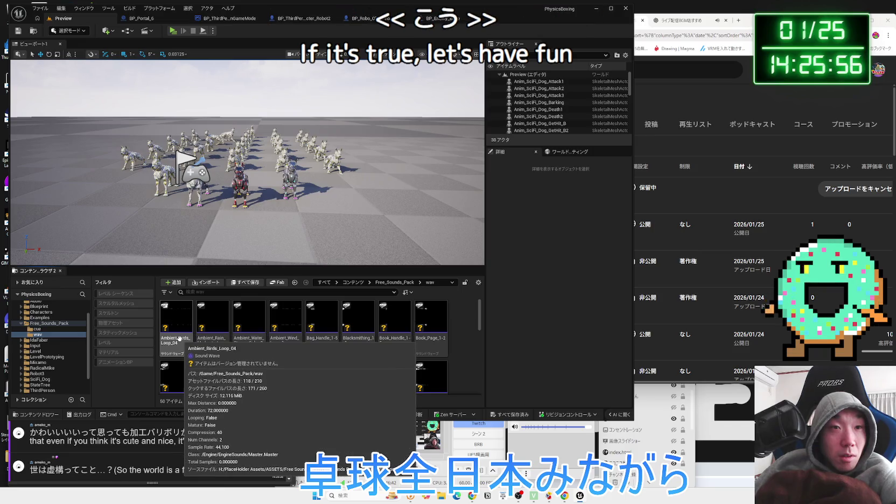
left_click(213, 317)
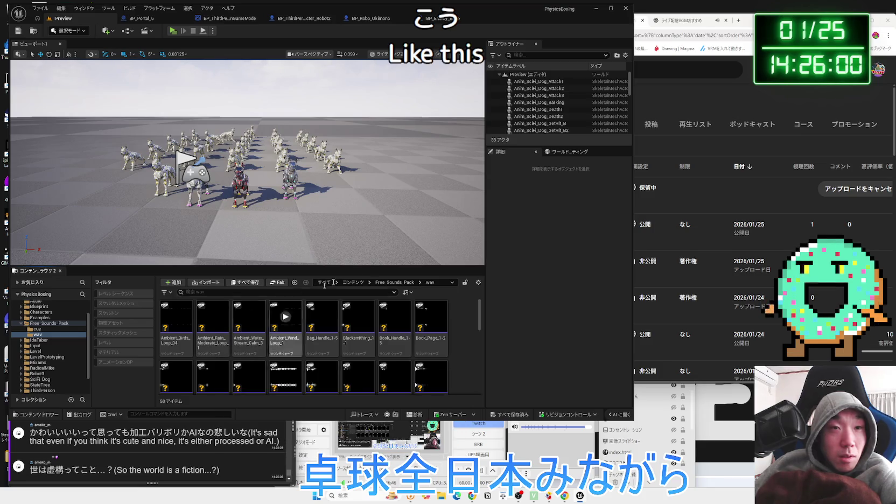
Glance at the ChatGPT conversation, then play the large explosion sound wave.
left_click(801, 4)
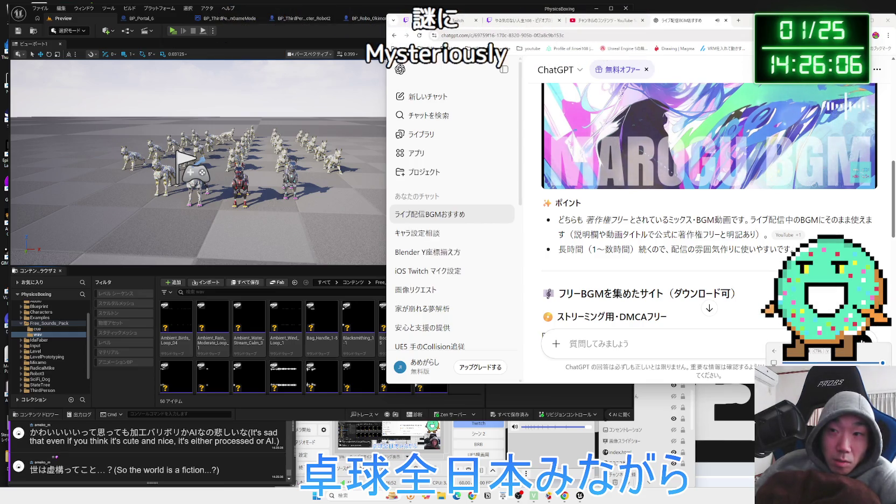
left_click(321, 318)
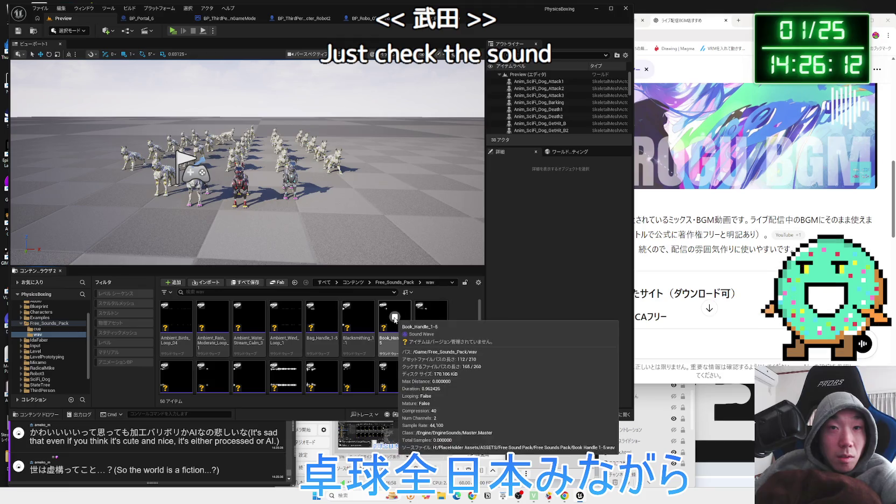
scroll(432, 321, "down", 3)
left_click(431, 322)
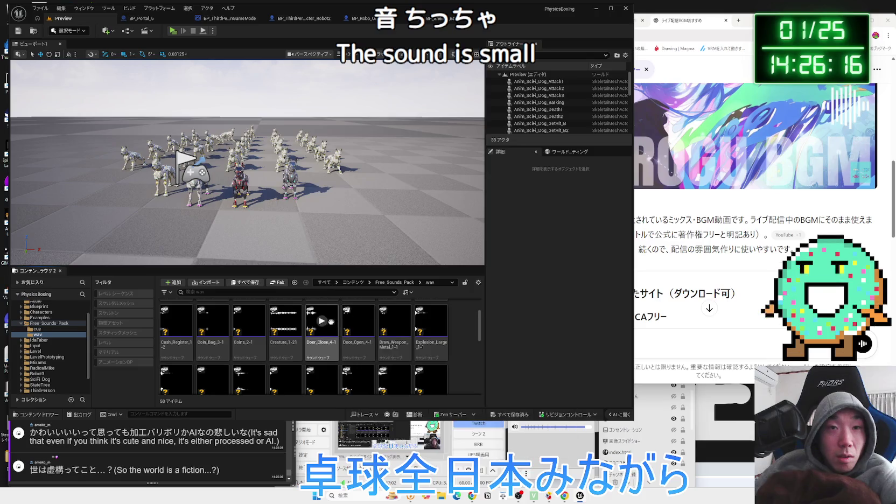
scroll(250, 327, "down", 3)
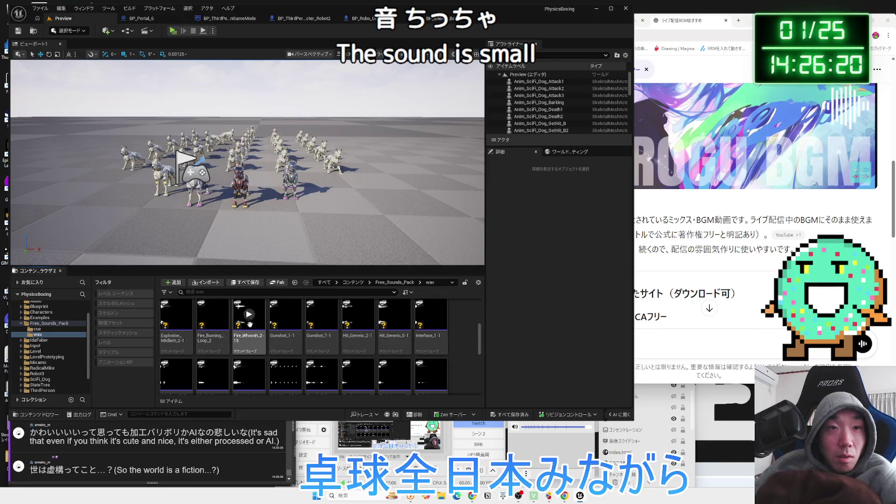
scroll(274, 329, "down", 3)
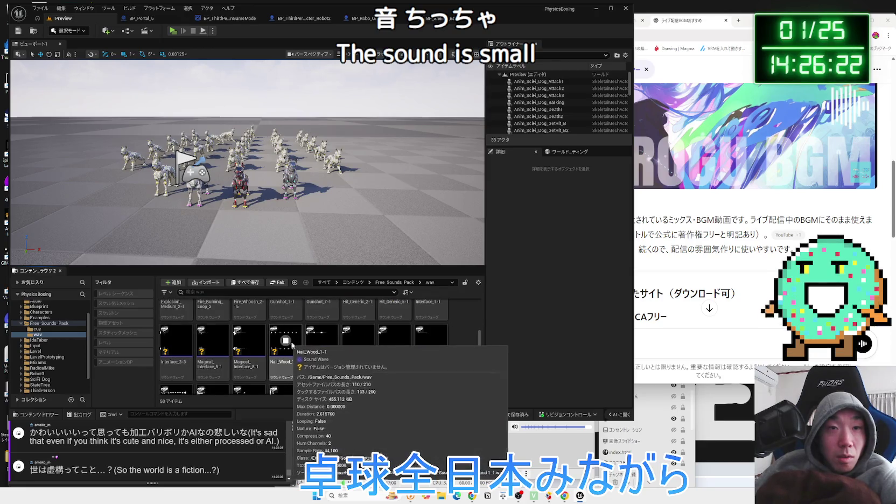
Open the pack's cue folder and scroll through its Sound Cue assets.
left_click(39, 329)
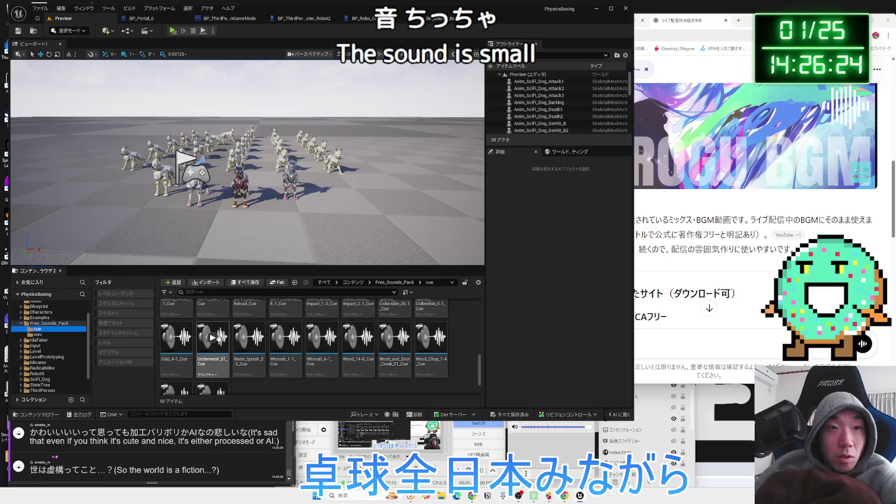
scroll(215, 338, "up", 5)
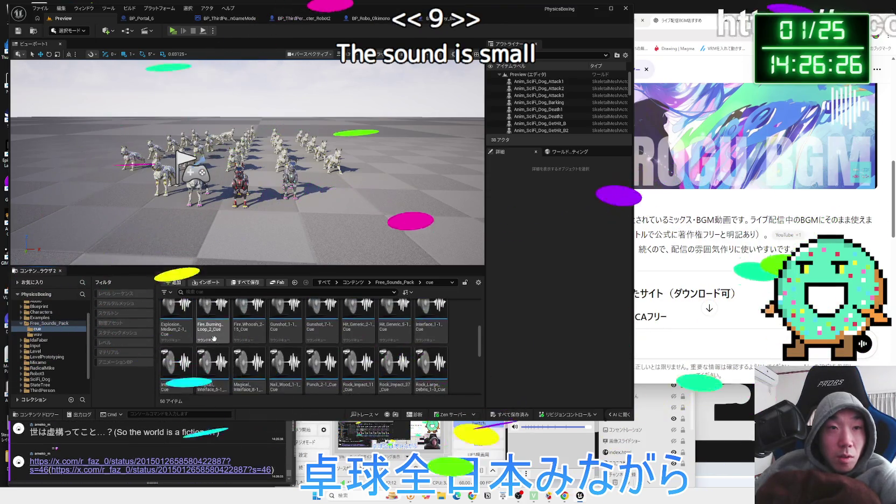
scroll(214, 338, "up", 5)
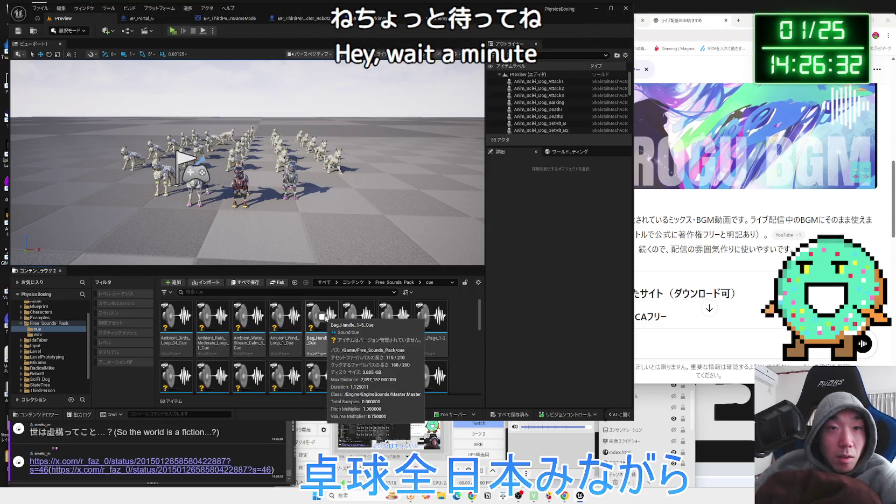
scroll(309, 338, "down", 2)
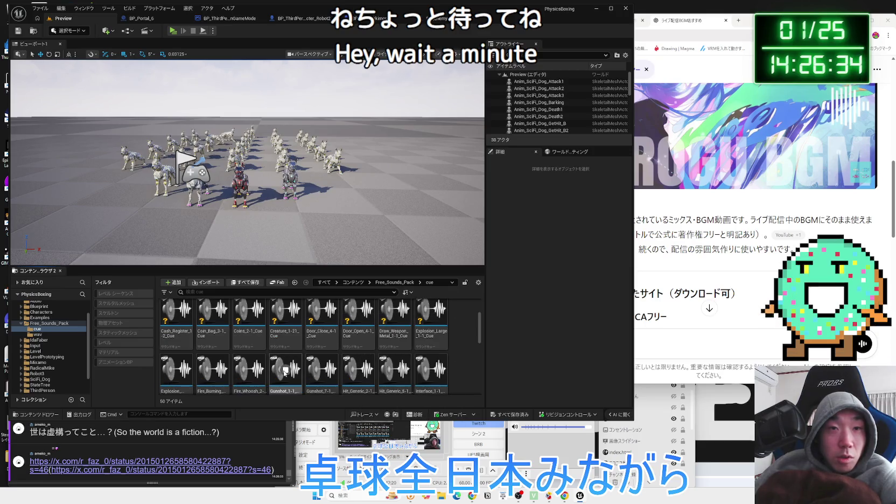
left_click(117, 462)
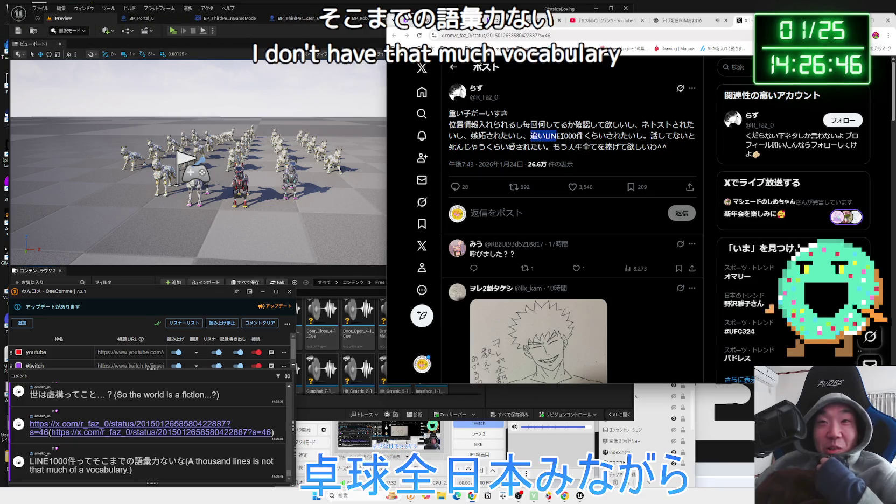
left_click_drag(651, 136, 535, 136)
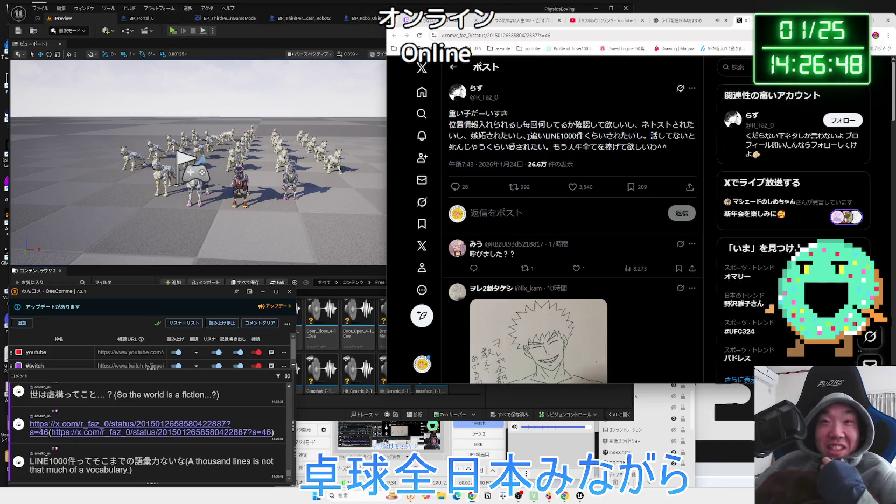
left_click_drag(452, 125, 522, 136)
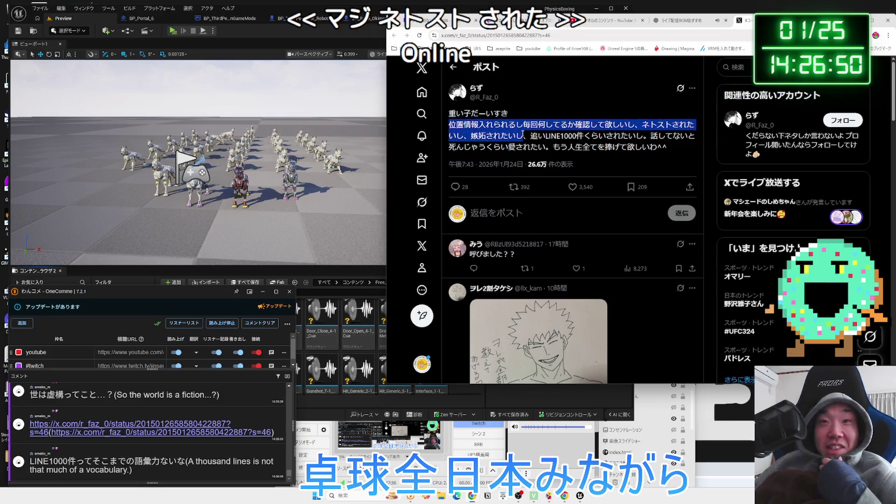
left_click(522, 134)
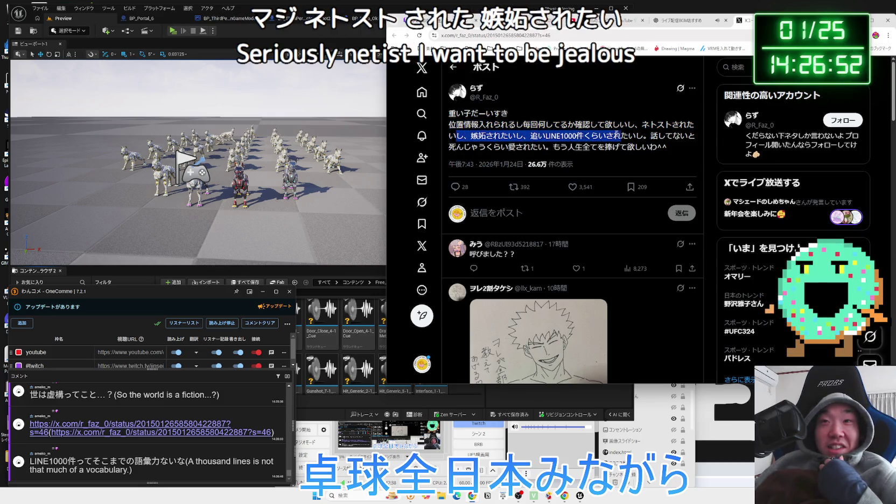
left_click(453, 128)
left_click_drag(545, 125, 635, 125)
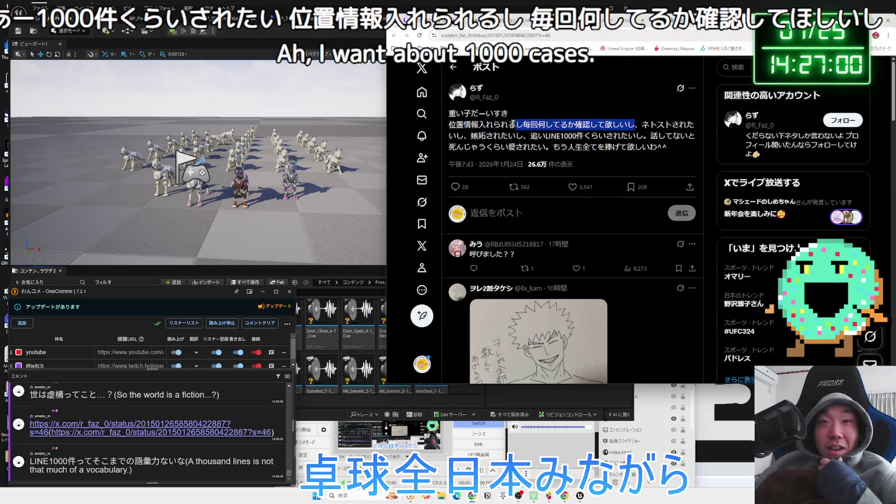
left_click(455, 123)
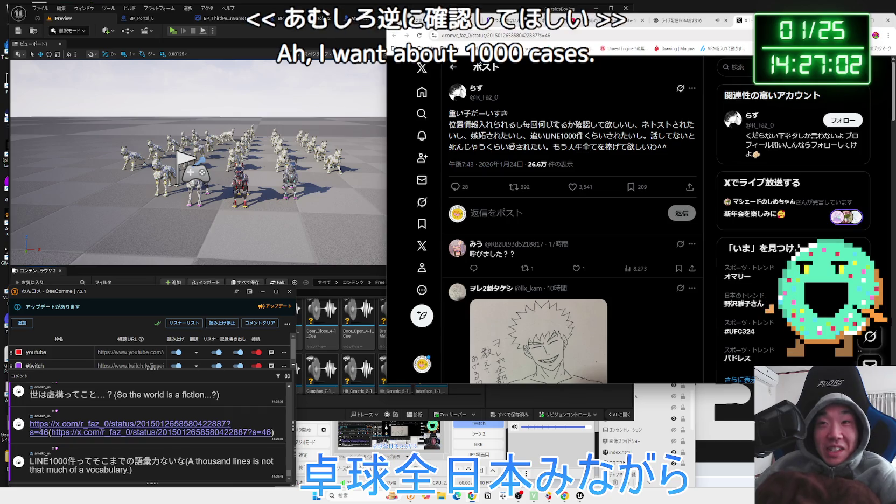
left_click_drag(523, 135, 584, 136)
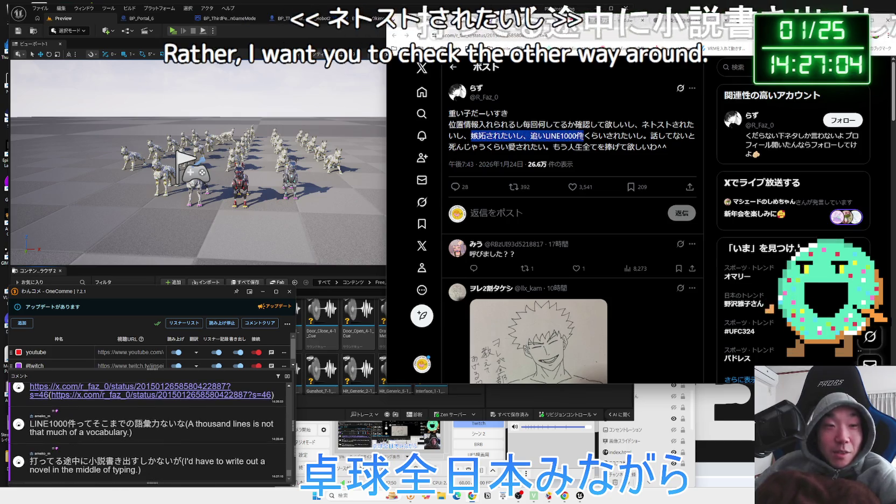
left_click(585, 137)
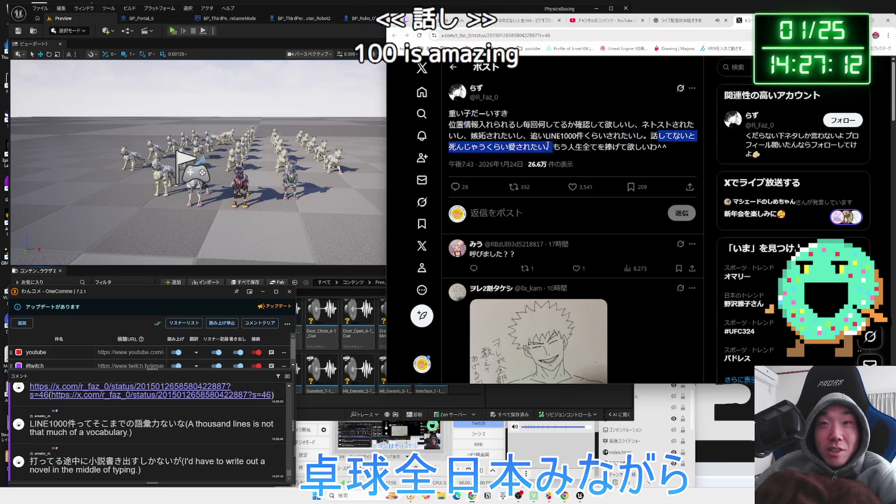
left_click_drag(668, 147, 441, 118)
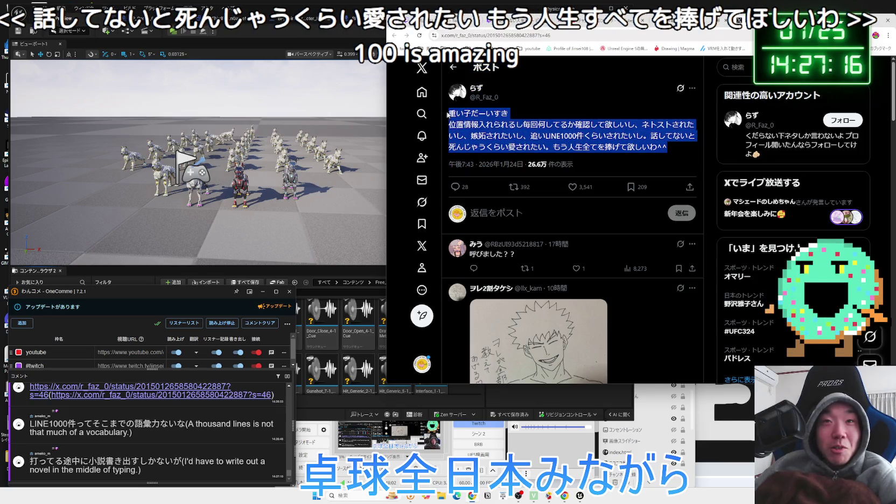
left_click(516, 122)
mouse_move(453, 114)
left_mouse_down()
mouse_move(668, 148)
mouse_move(462, 121)
left_mouse_up()
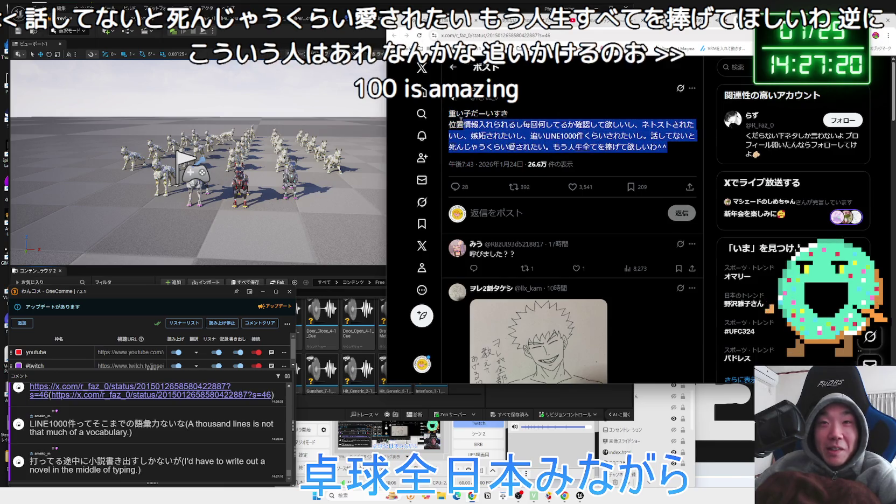
scroll(636, 142, "down", 2)
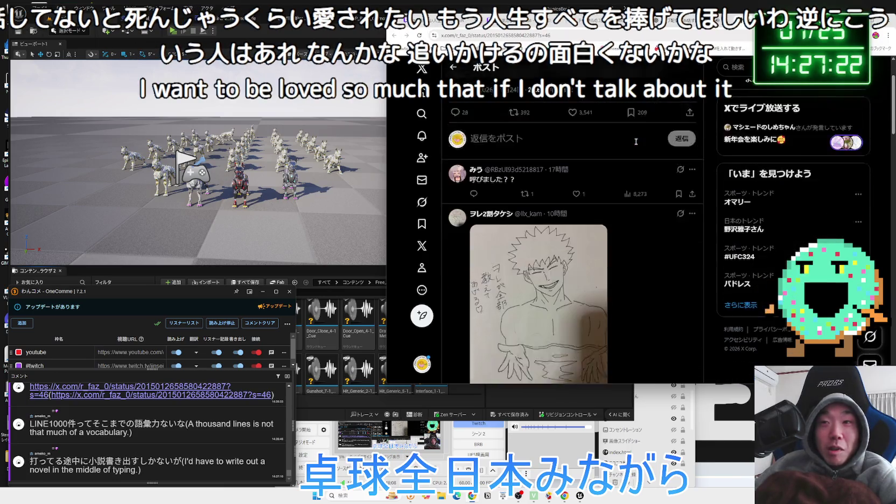
scroll(637, 142, "down", 6)
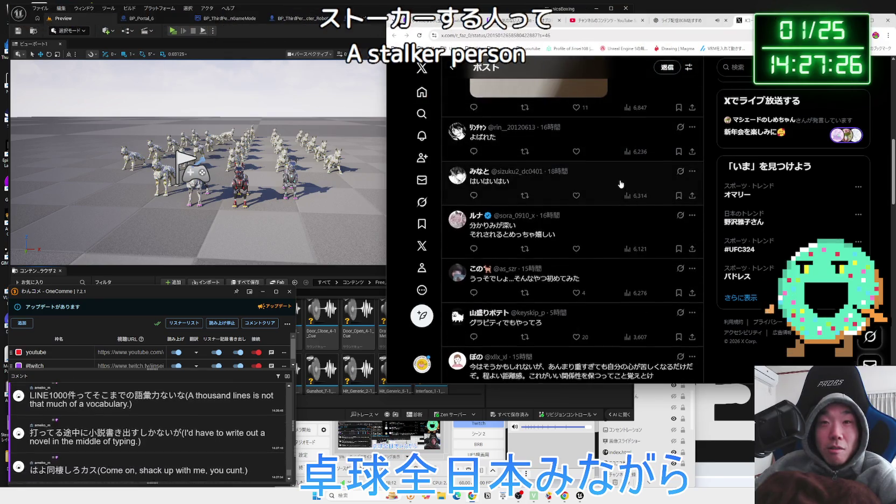
scroll(640, 191, "up", 8)
mouse_move(667, 148)
left_mouse_down()
mouse_move(450, 136)
mouse_move(455, 115)
left_mouse_up()
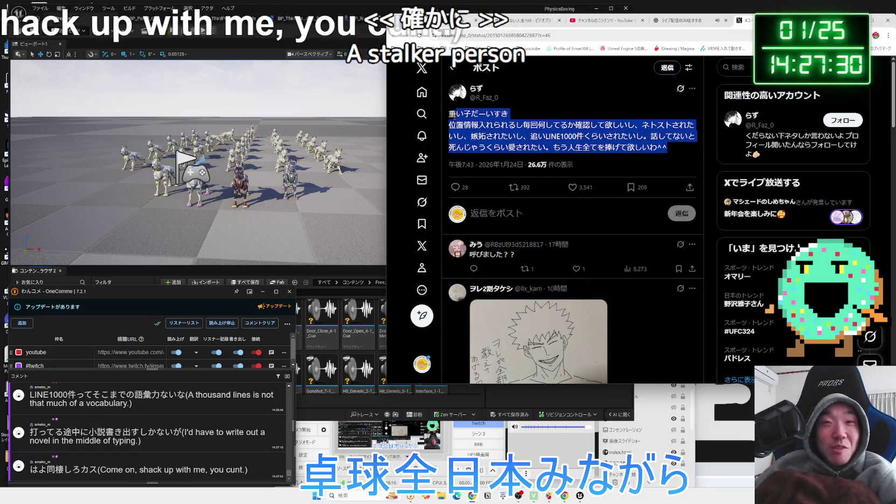
left_click(455, 115)
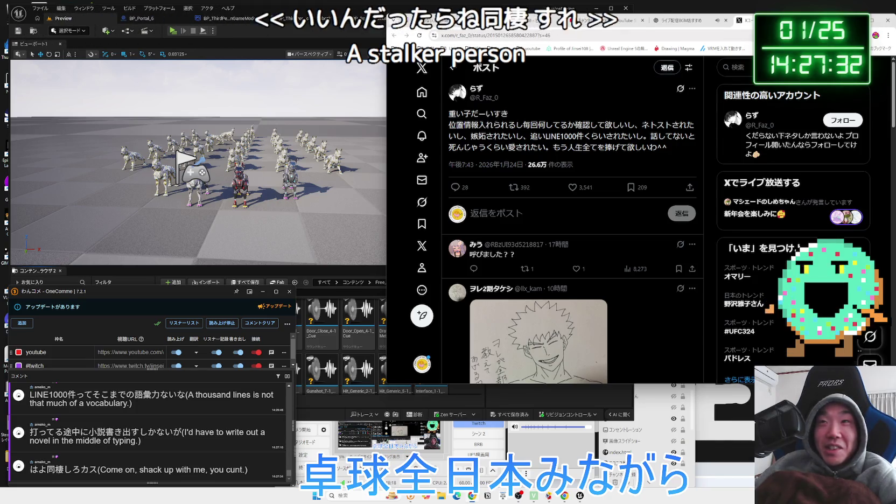
left_click(676, 20)
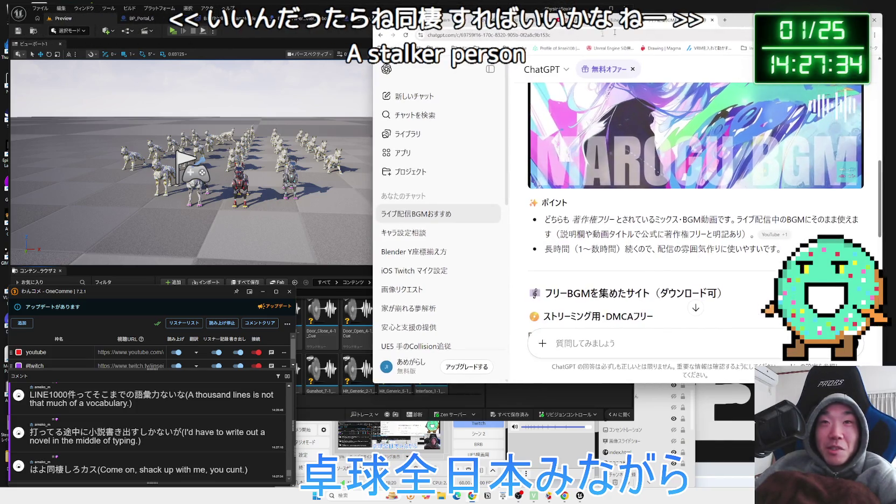
left_click(331, 26)
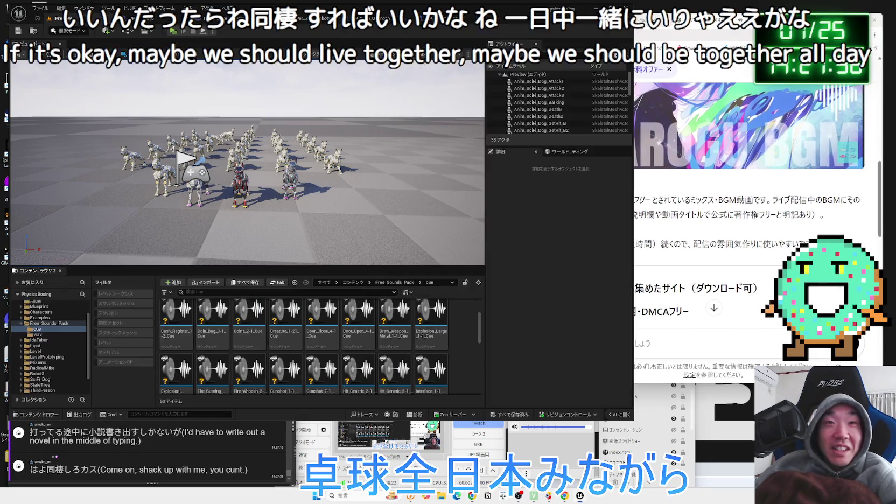
Collapse Free_Sounds_Pack and browse the Examples folders, including LocalMultiplayer, Variant_SideScroller and StateTree.
left_click(22, 323)
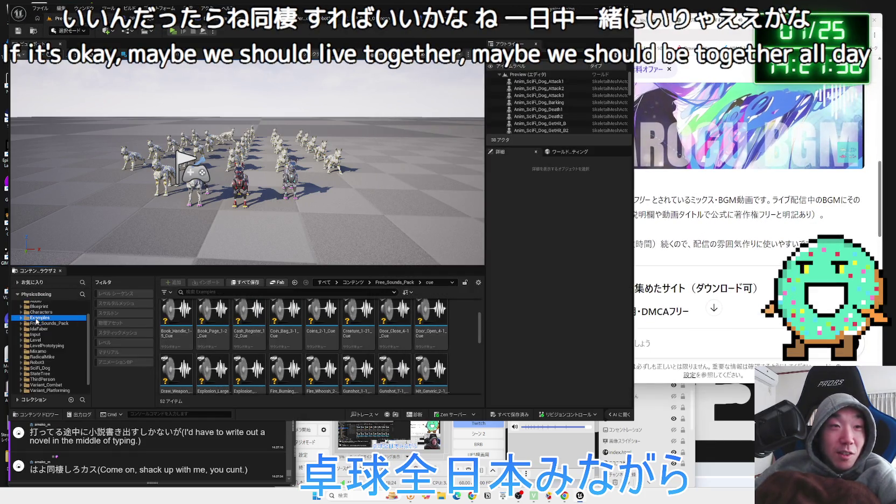
double_click(37, 321)
left_click(49, 328)
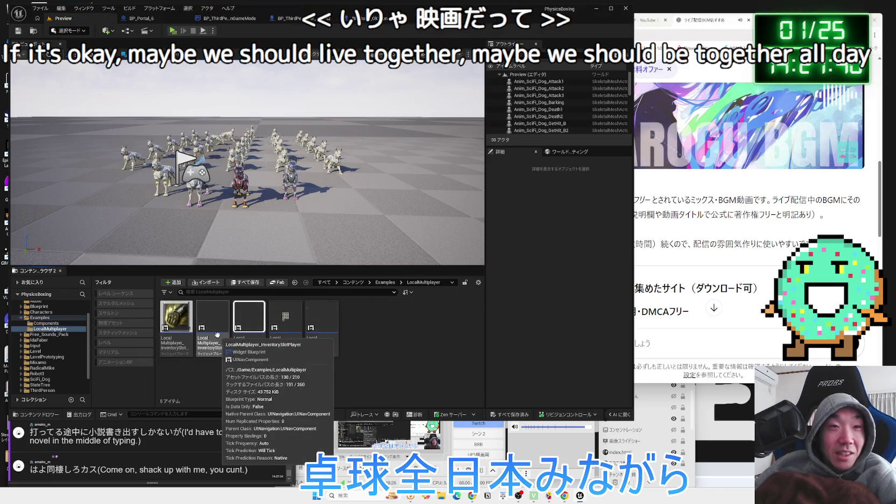
key("alt+Left")
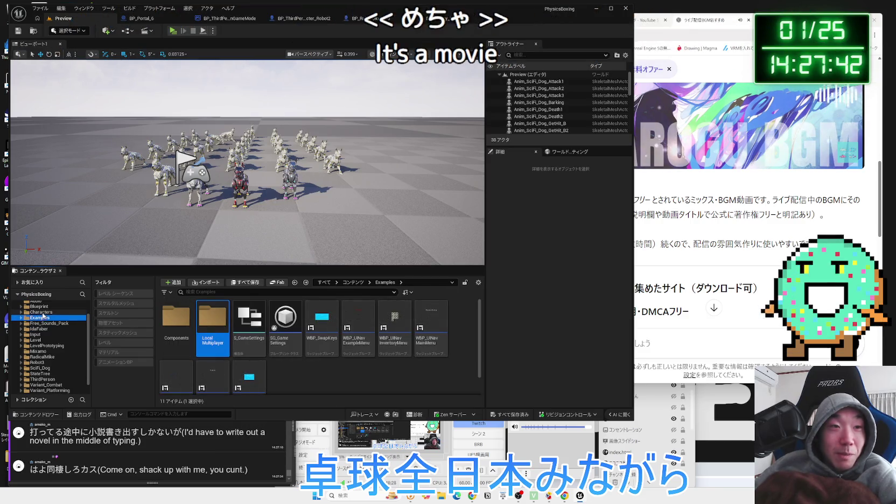
key("Up")
key("Up")
key("Up")
left_click(45, 327)
scroll(46, 344, "down", 2)
left_click(42, 385)
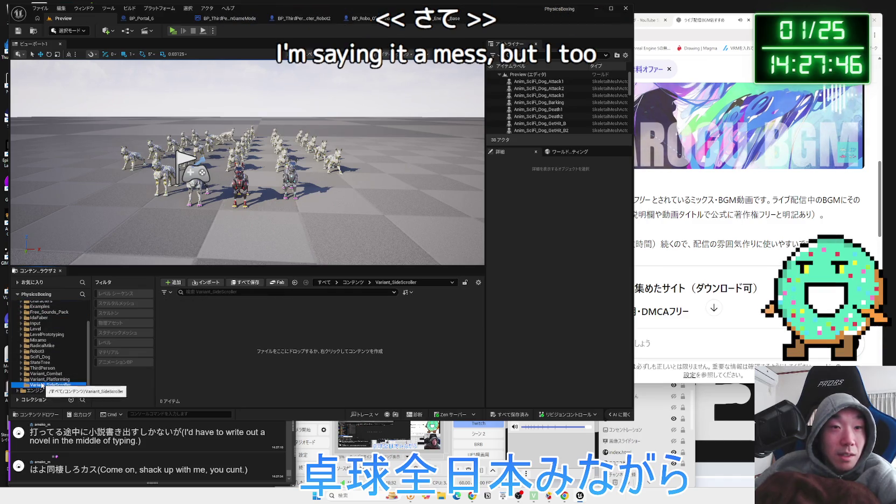
key("Up")
key("Up")
key("Up")
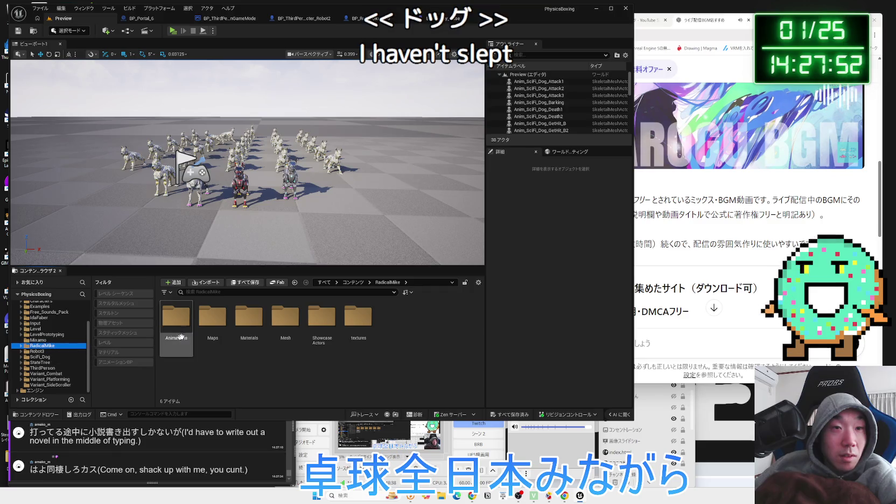
Peek into RadicalMike's Animations, then open Level > WhiteStage to list the Map_White levels.
double_click(176, 321)
key("alt+Left")
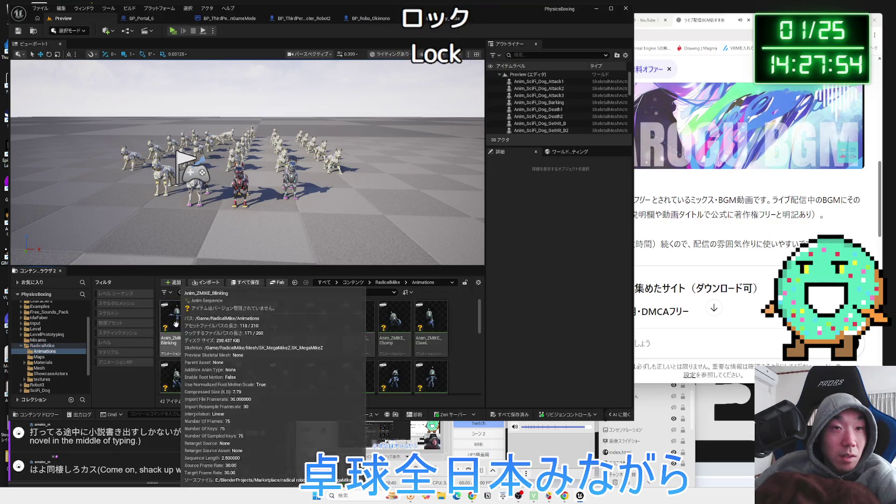
left_click(35, 329)
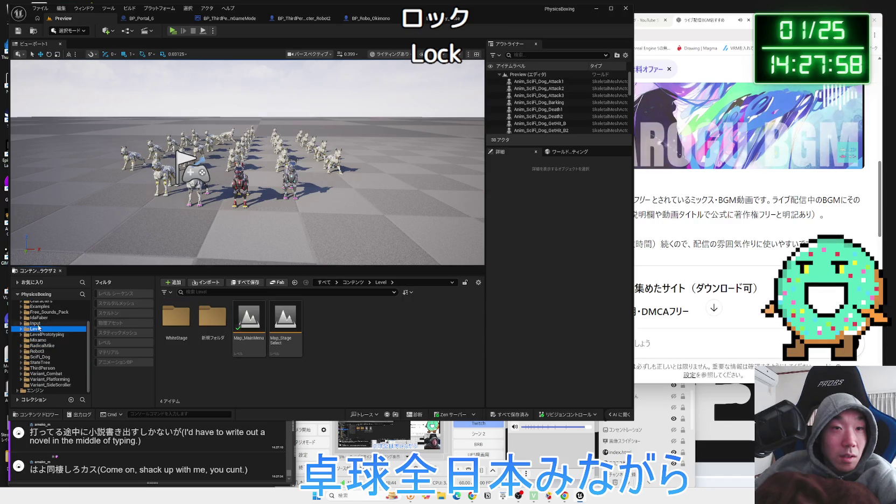
left_click(167, 330)
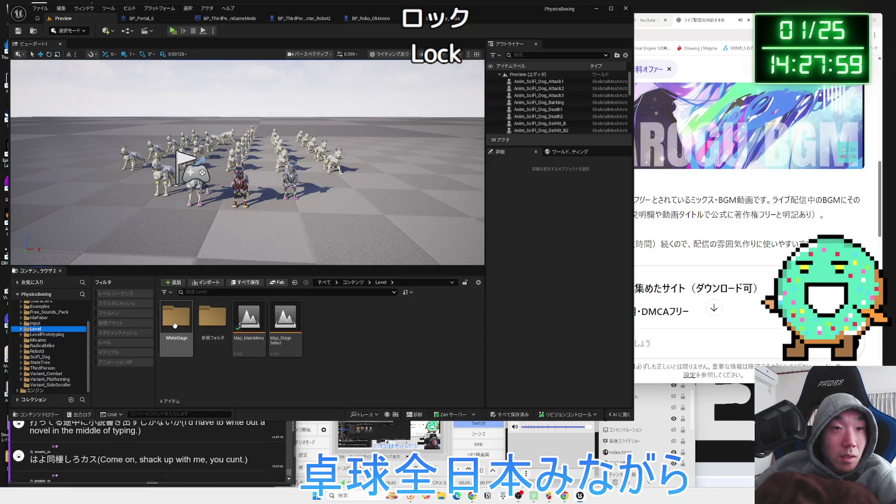
Collapse the Level folder and expand Input to show its Actions and Touch subfolders.
left_click(21, 329)
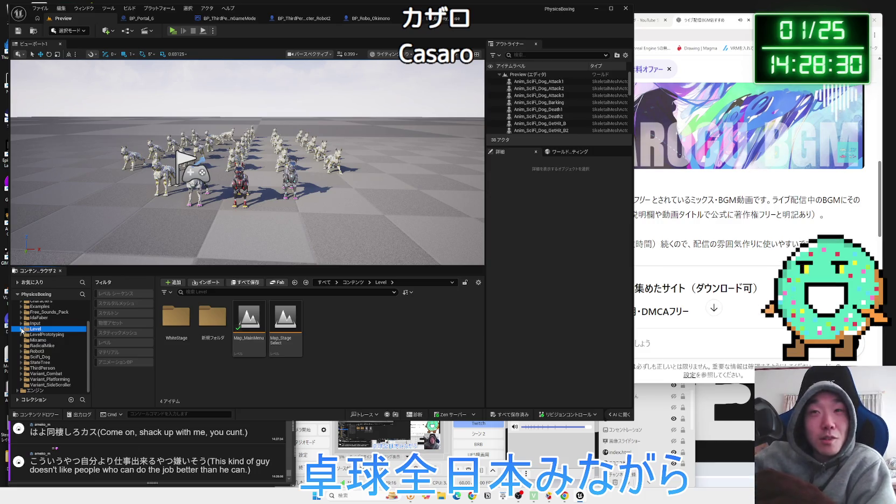
left_click(21, 323)
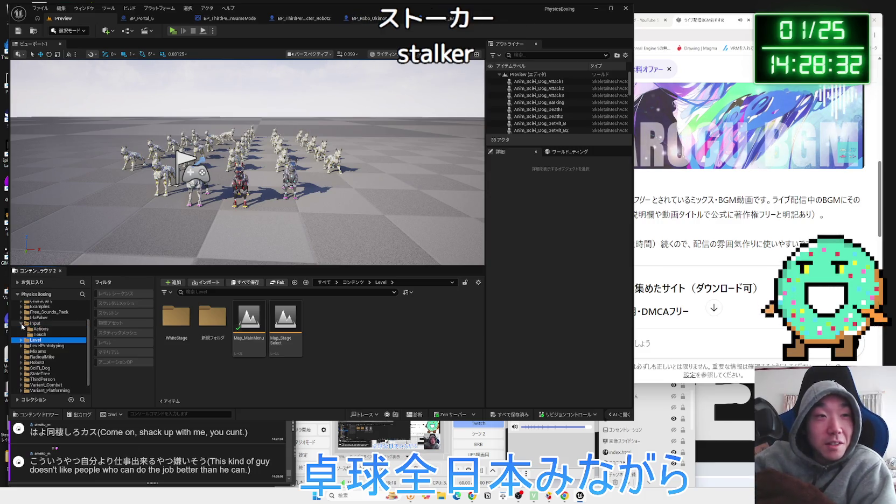
Review the Input > Actions assets and Free_Sounds_Pack cues, then look over the Build menu.
left_click(44, 329)
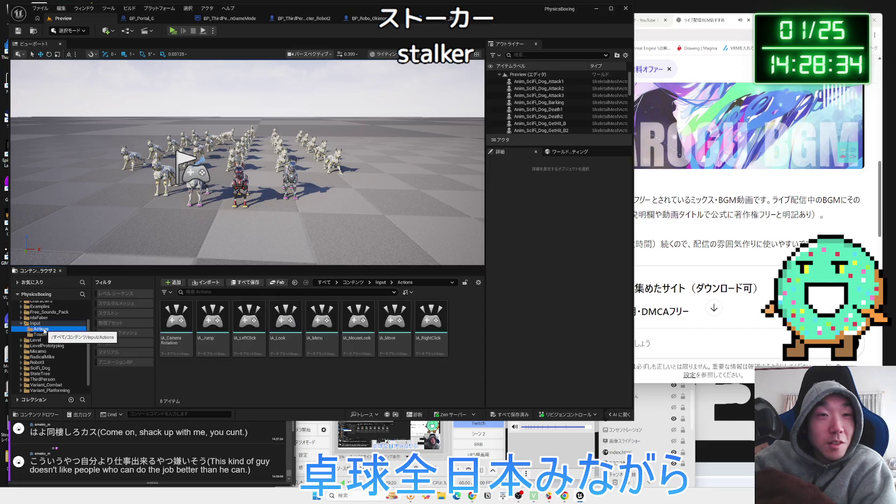
left_click(21, 323)
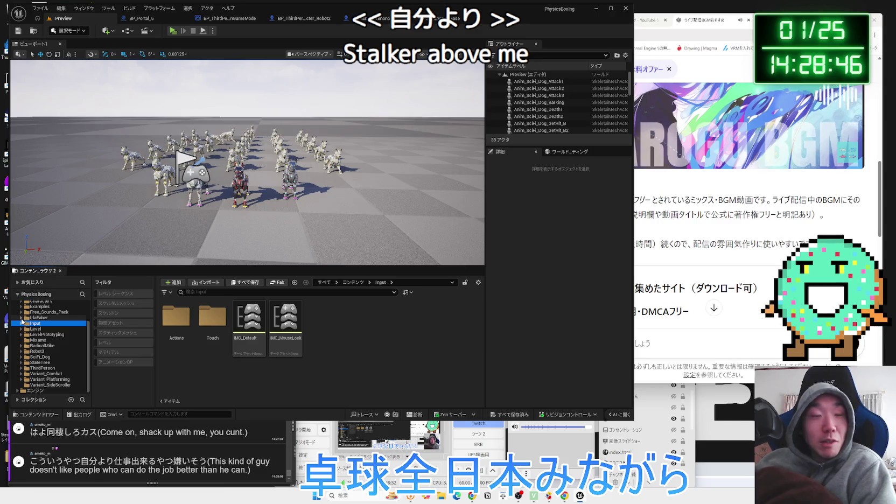
left_click(20, 313)
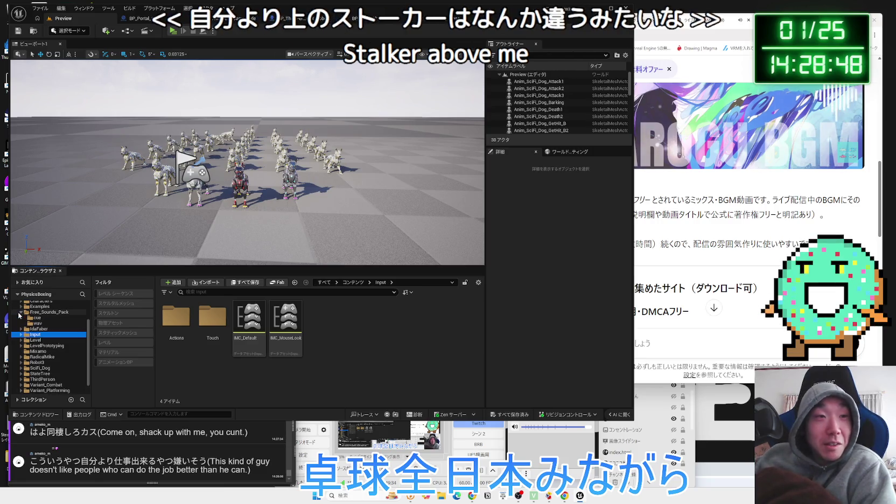
left_click(38, 318)
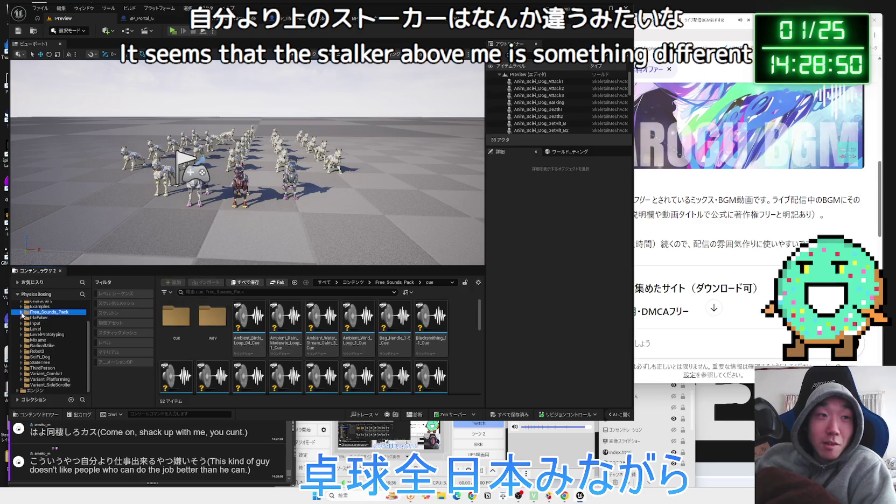
left_click(24, 312)
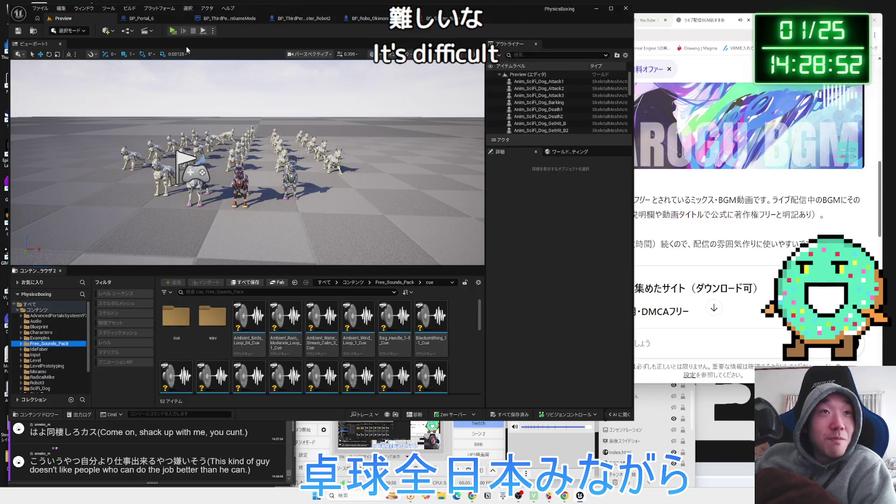
left_click(137, 10)
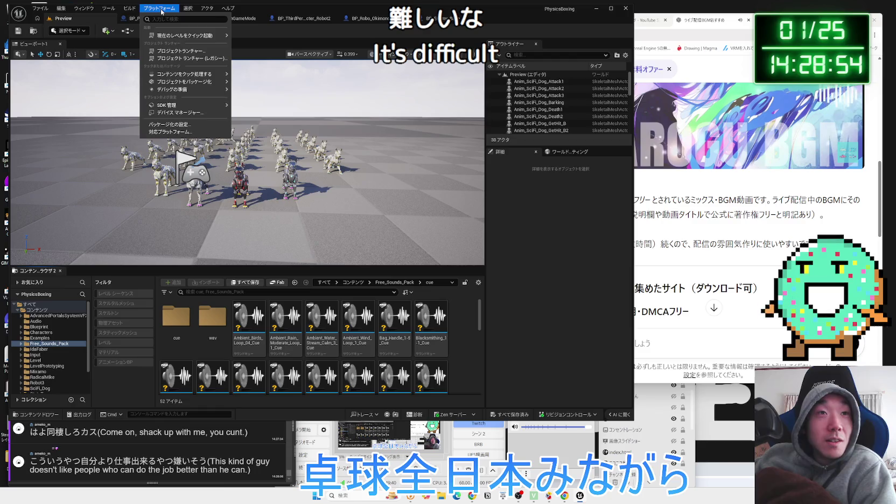
mouse_move(105, 12)
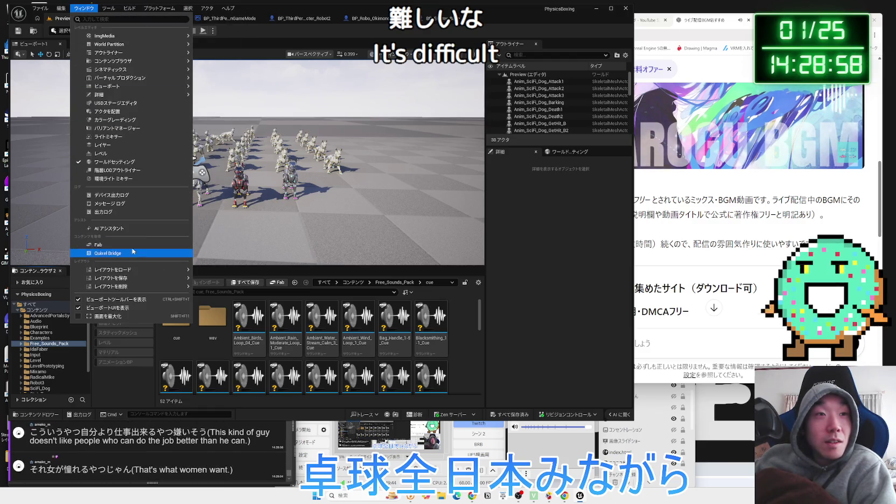
Open Fab from the Window menu and switch it to the owned-asset library.
left_click(131, 247)
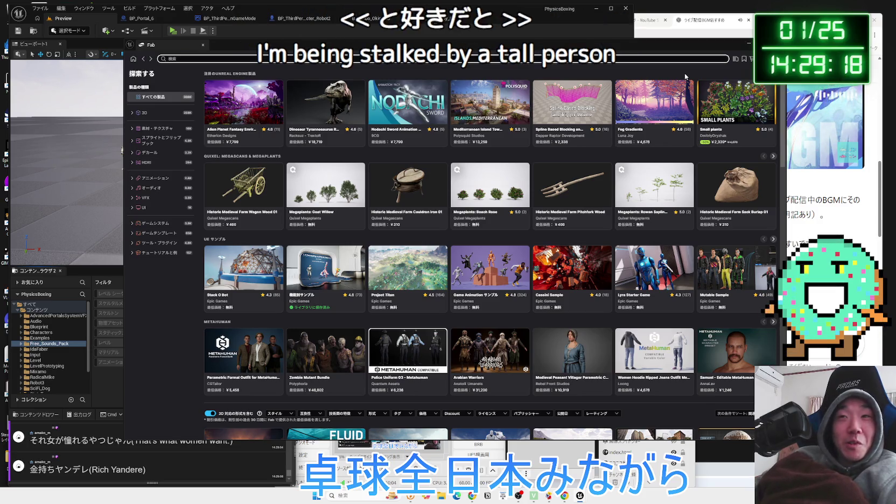
left_click(737, 61)
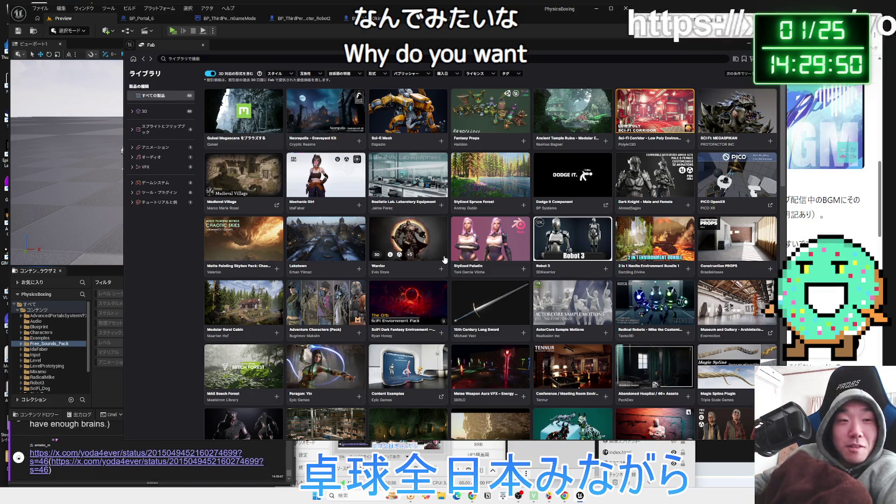
Open the chat-linked chinchilla-brushing X post, shift the browser left and translate its text to Japanese.
left_click(242, 461)
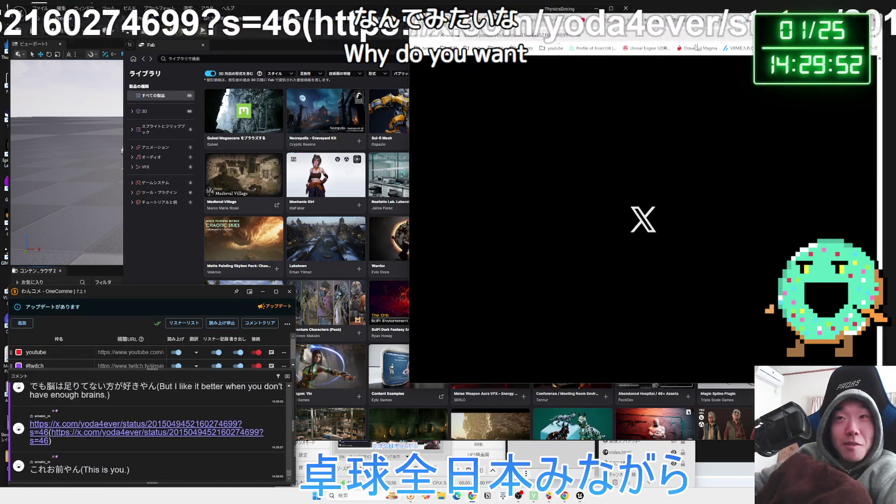
left_click_drag(823, 26, 714, 29)
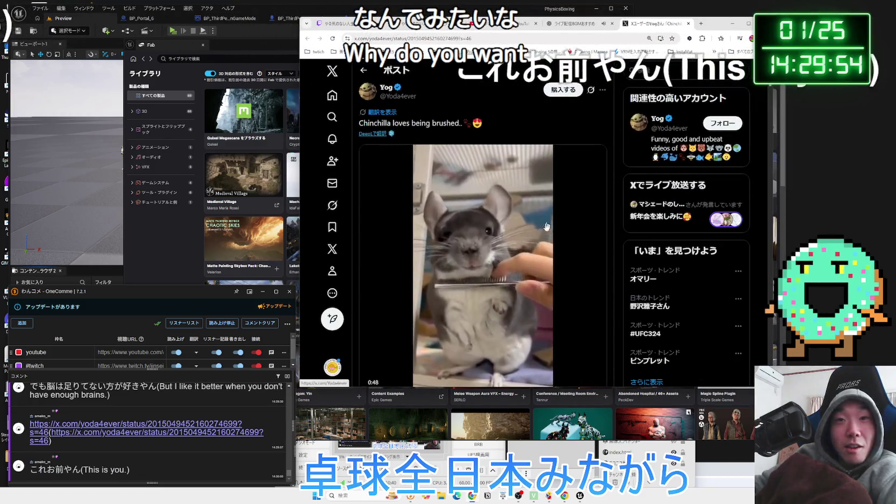
scroll(542, 235, "down", 1)
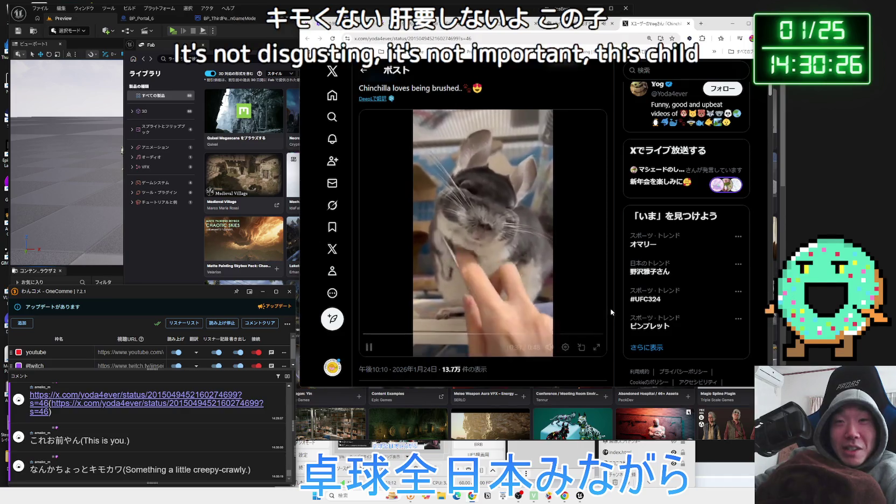
scroll(612, 310, "up", 1)
left_click(375, 138)
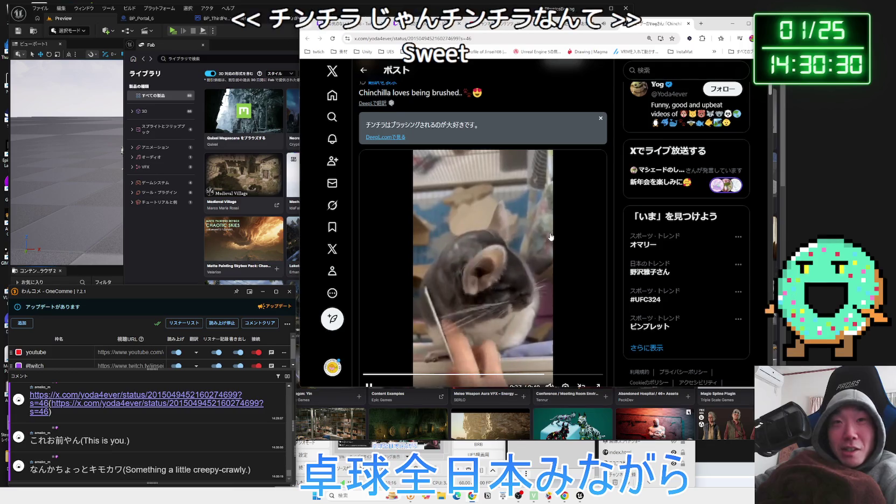
scroll(550, 237, "down", 1)
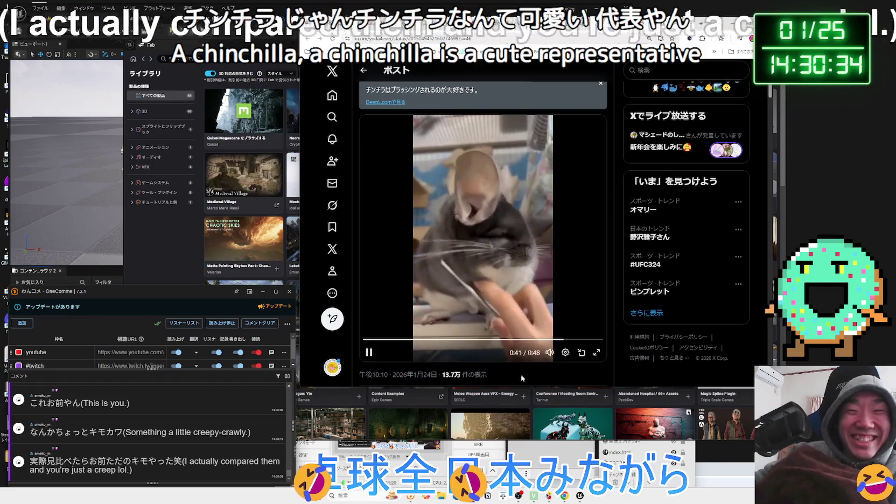
Check OBS, keep watching the post, then open the #UFC324 trending search.
left_click(533, 456)
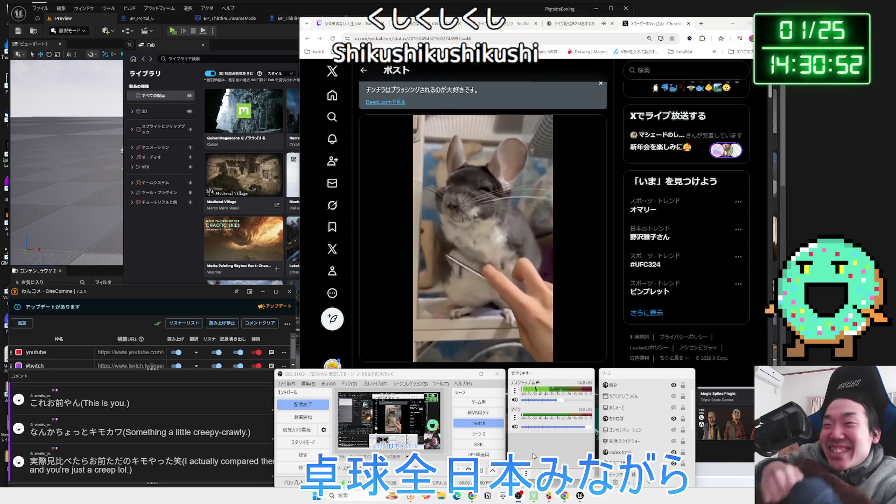
scroll(480, 197, "up", 1)
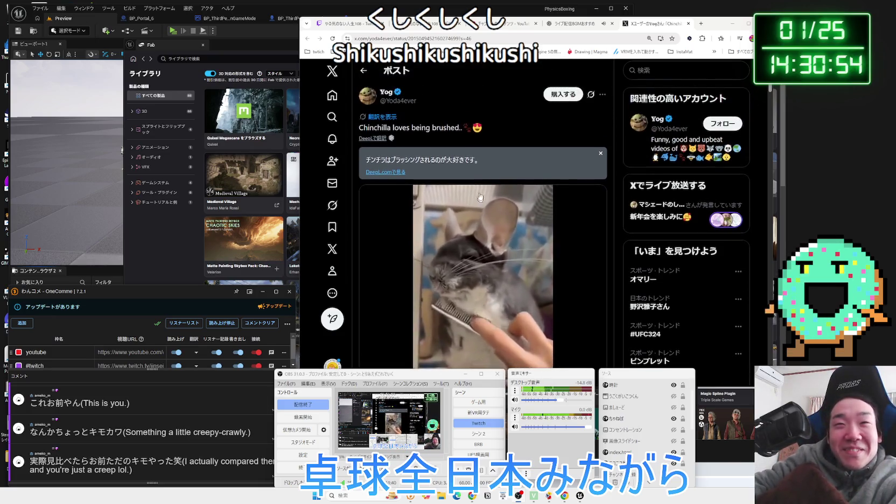
scroll(480, 197, "down", 1)
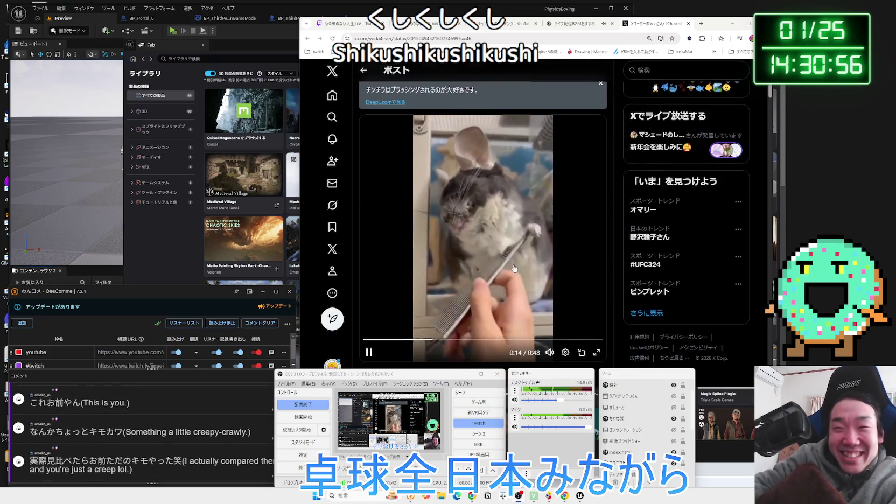
scroll(514, 269, "down", 1)
scroll(514, 261, "up", 1)
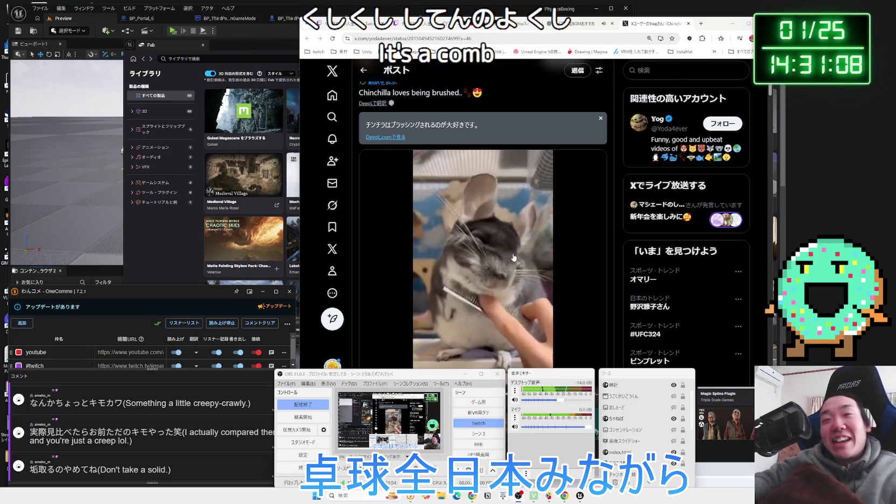
scroll(545, 176, "down", 1)
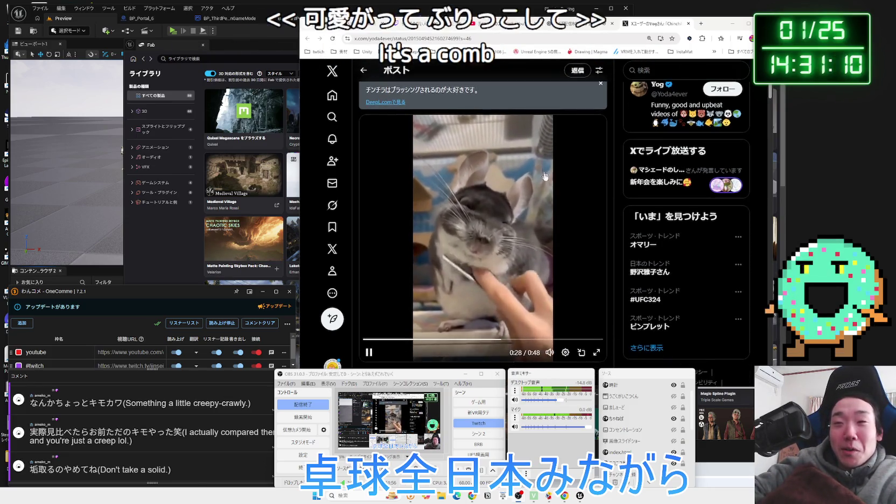
left_click(659, 301)
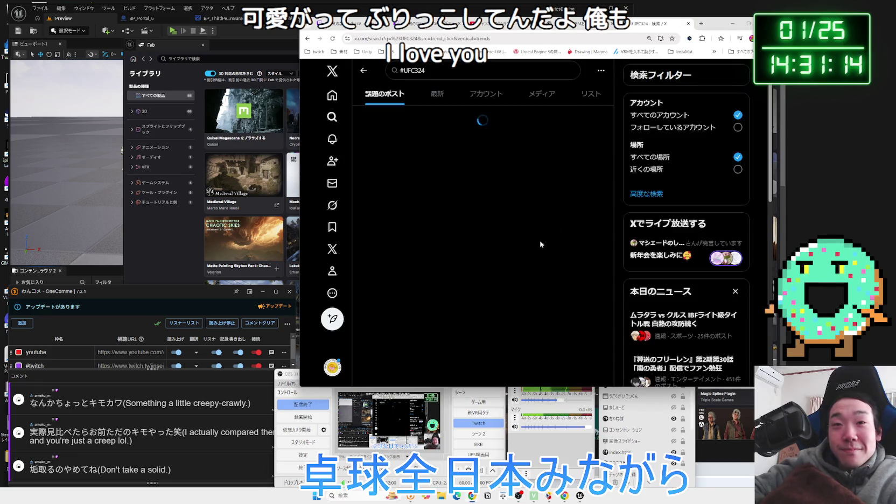
Scroll down through the #UFC324 search results.
scroll(540, 244, "down", 5)
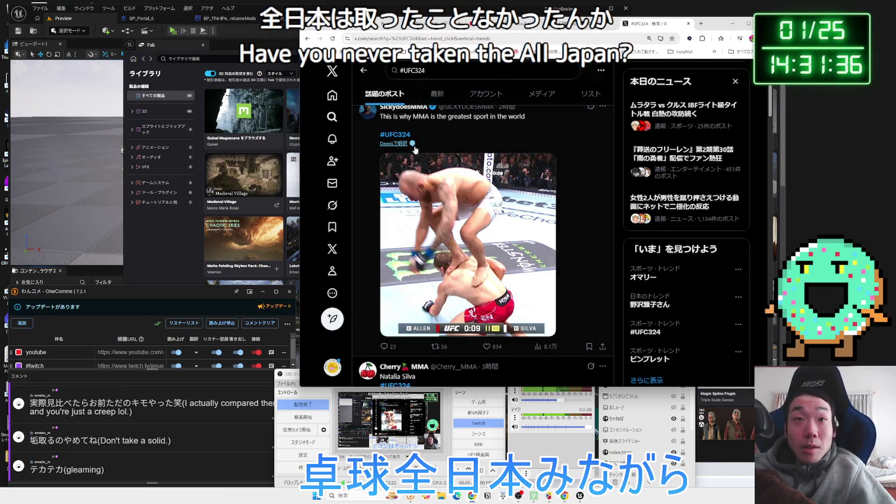
scroll(476, 169, "down", 5)
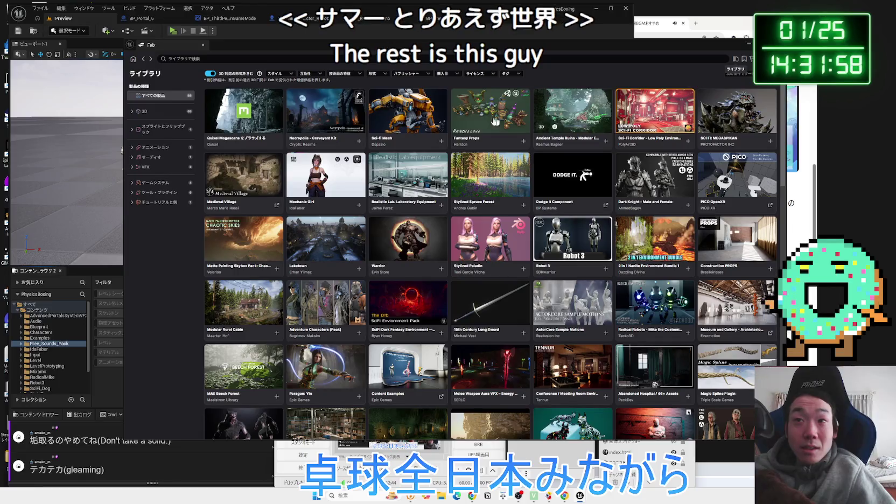
Open the SCI FI: MEGASPIKAN asset page, step through its preview gallery, and close it.
left_click(709, 124)
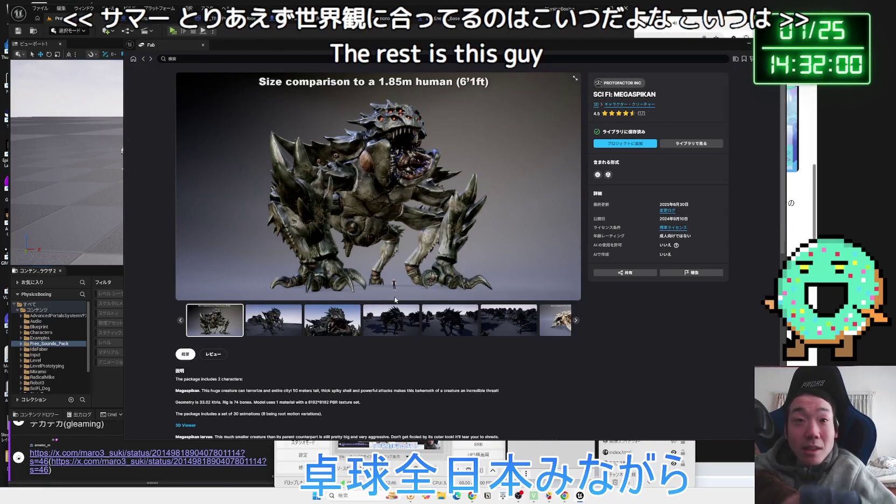
left_click(281, 319)
left_click(332, 320)
left_click(391, 320)
left_click(436, 320)
left_click(477, 323)
left_click(477, 323)
left_click(478, 323)
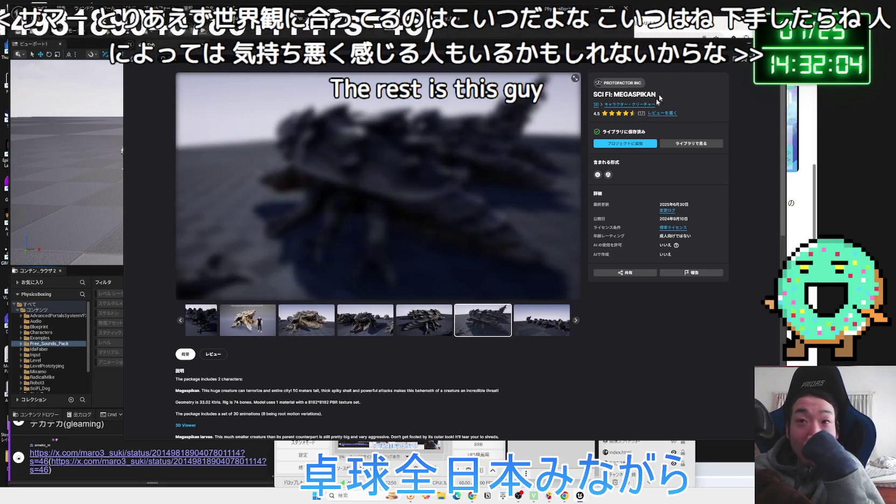
left_click(742, 61)
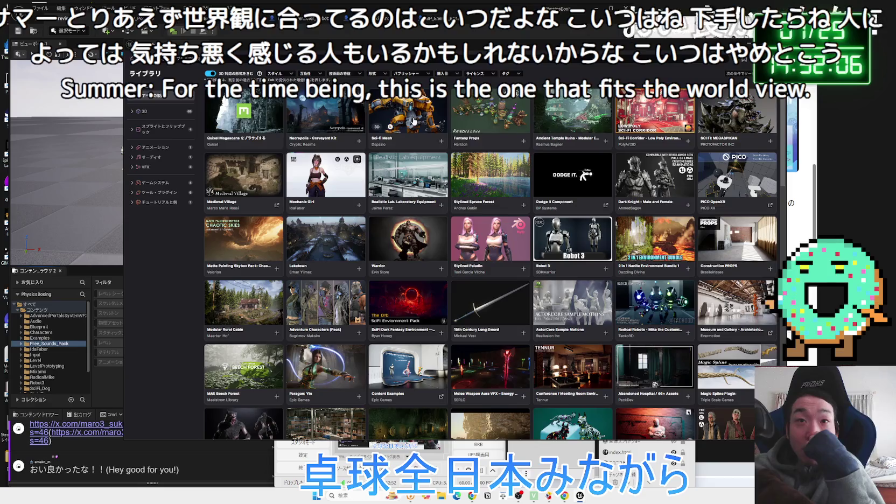
Open the Sci-fi Mech asset page and the new X post linked in chat.
left_click(414, 121)
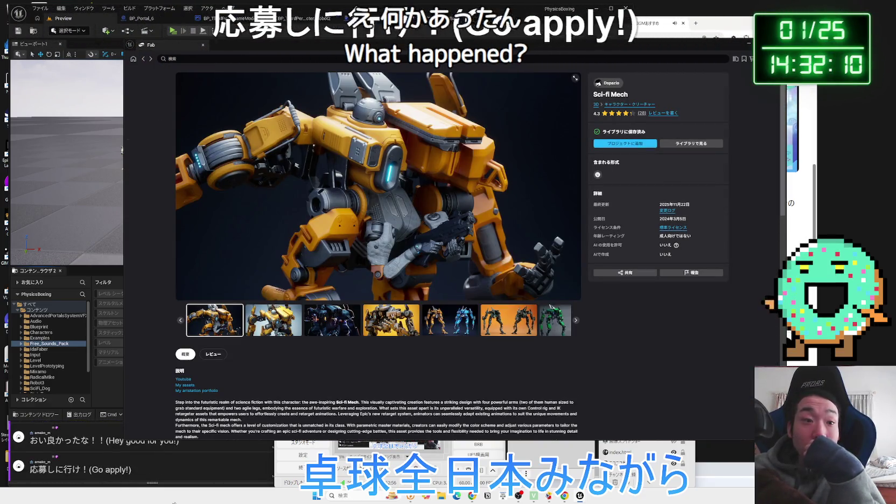
left_click(187, 477)
left_click(162, 280)
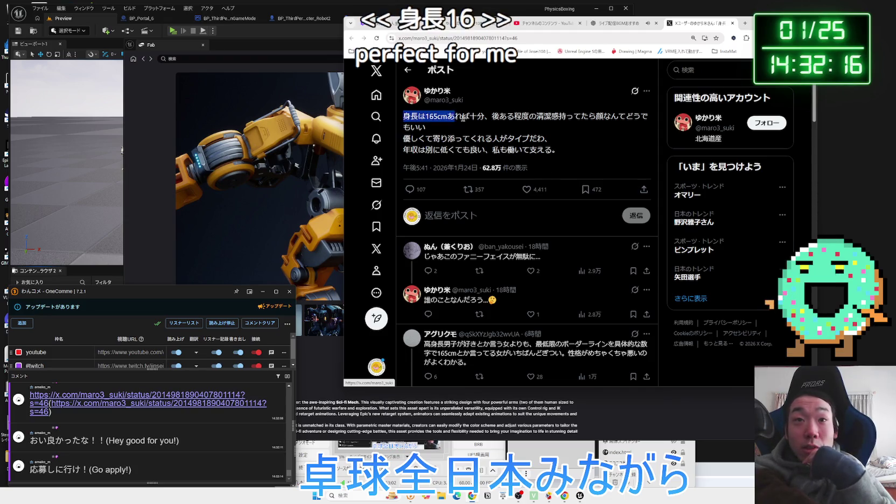
Read the ideal-partner-height post by selecting its lines, and scroll through the replies.
left_click_drag(463, 118, 486, 118)
left_click(486, 119)
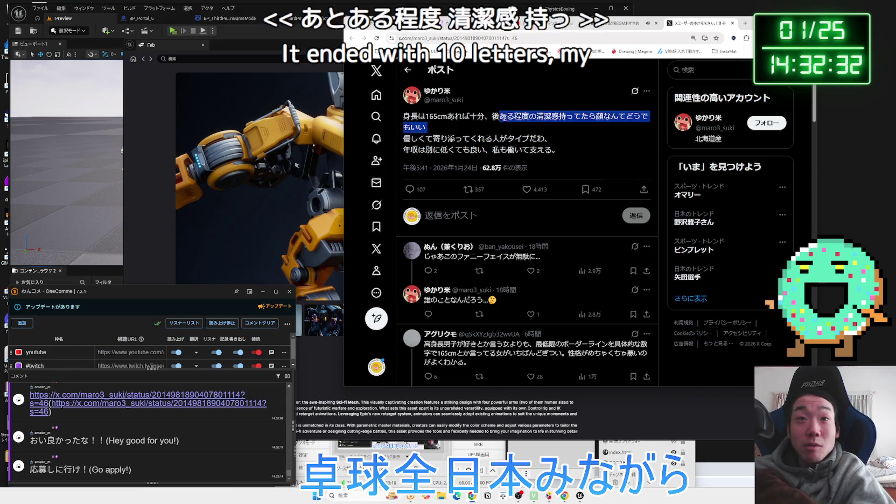
mouse_move(516, 116)
left_mouse_down()
mouse_move(580, 124)
mouse_move(478, 137)
left_mouse_up()
mouse_move(418, 138)
left_mouse_down()
mouse_move(405, 138)
mouse_move(441, 139)
left_mouse_up()
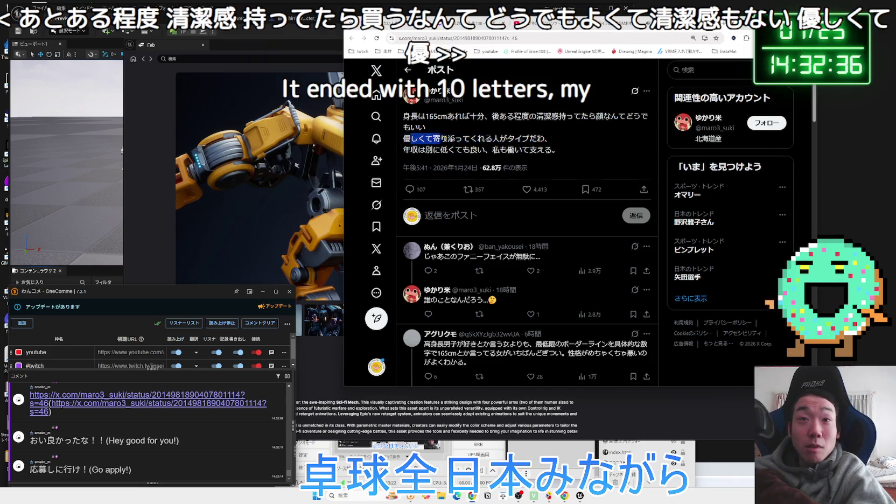
left_click(508, 142)
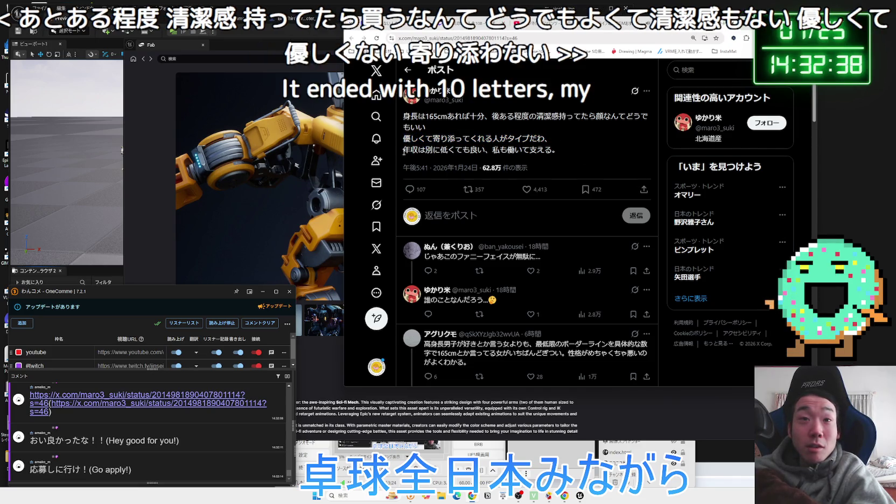
mouse_move(450, 150)
left_mouse_down()
mouse_move(569, 150)
mouse_move(420, 120)
mouse_move(552, 139)
mouse_move(405, 139)
mouse_move(410, 116)
left_mouse_up()
left_click(430, 124)
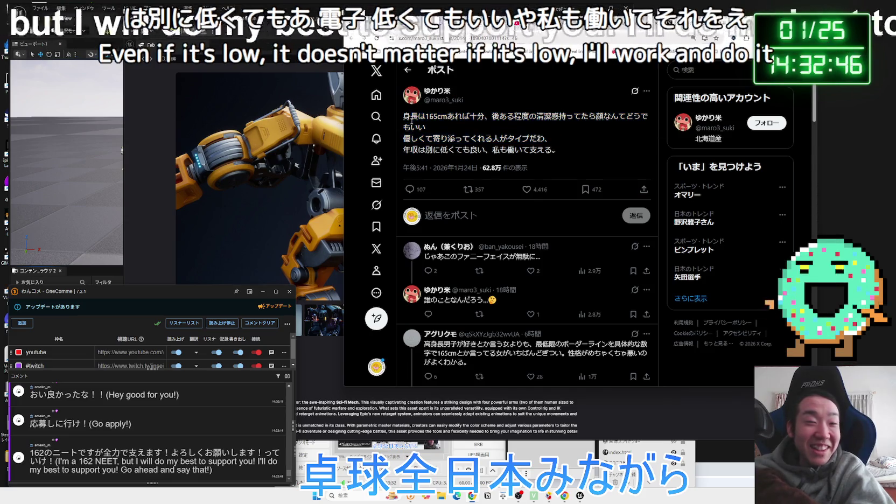
scroll(519, 207, "down", 3)
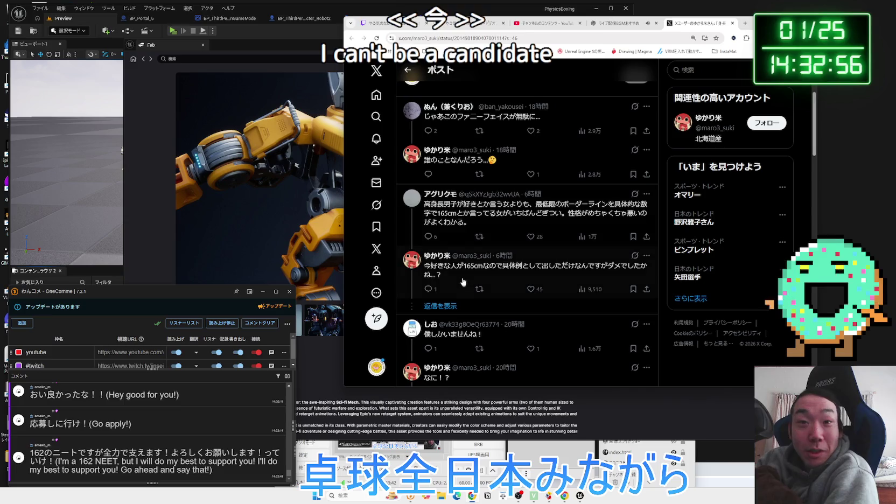
left_click(610, 271)
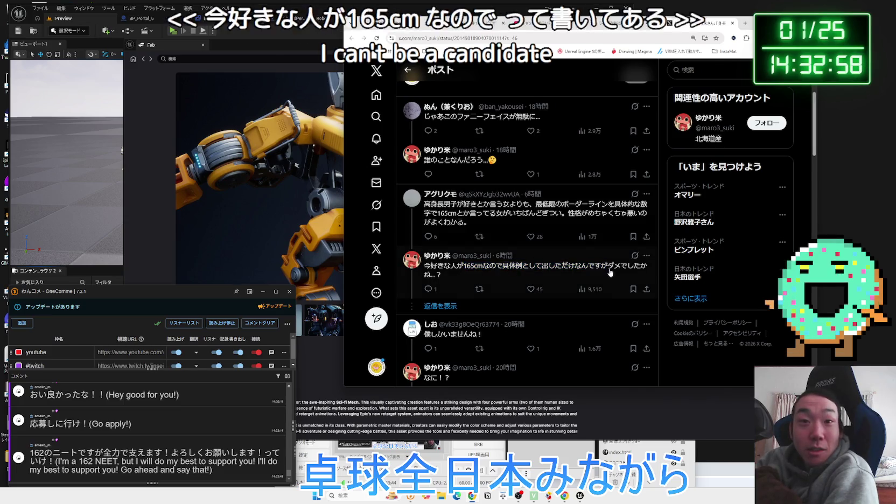
scroll(610, 272, "up", 3)
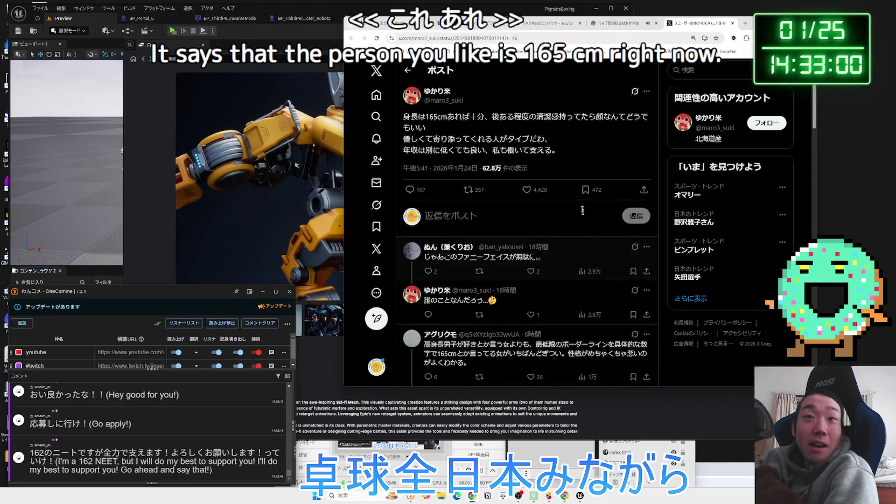
Reselect the post's lines and first sentence, then highlight 好き in a reply.
mouse_move(501, 146)
left_mouse_down()
mouse_move(431, 135)
mouse_move(410, 110)
left_mouse_up()
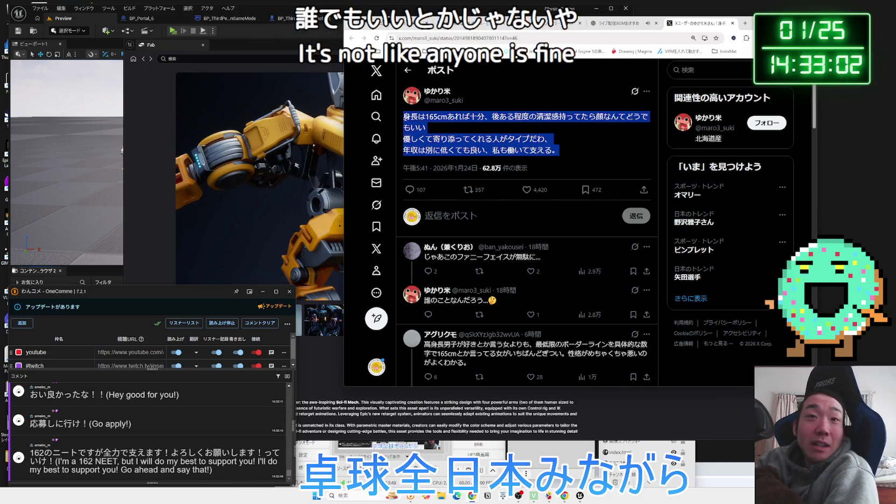
left_click(409, 110)
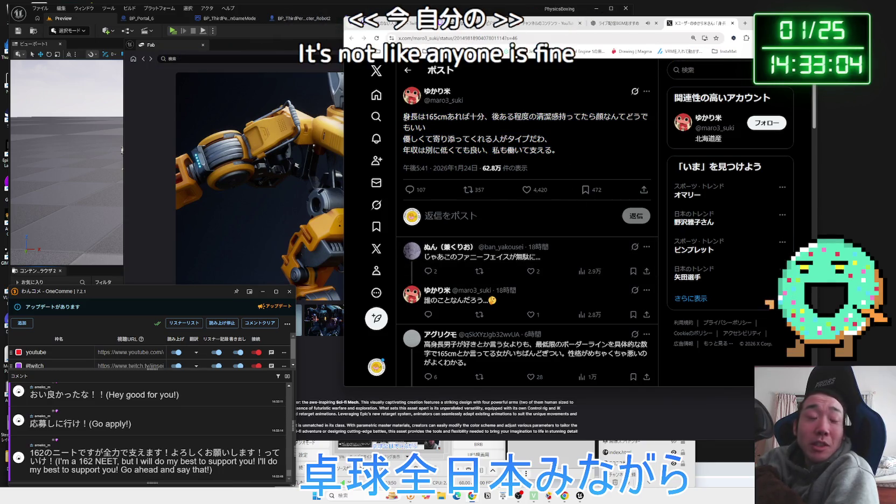
mouse_move(429, 116)
left_mouse_down()
mouse_move(647, 123)
mouse_move(560, 148)
mouse_move(414, 124)
mouse_move(459, 130)
left_mouse_up()
left_click(570, 149)
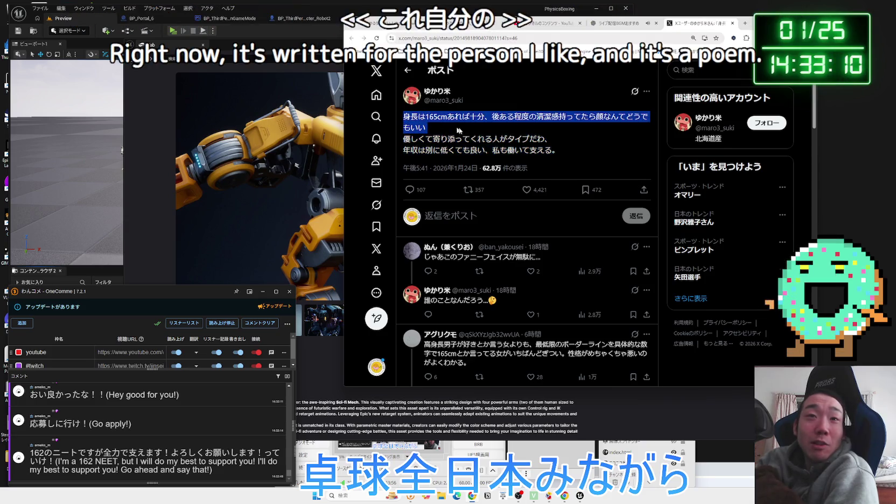
left_click_drag(566, 152, 409, 120)
left_click(409, 120)
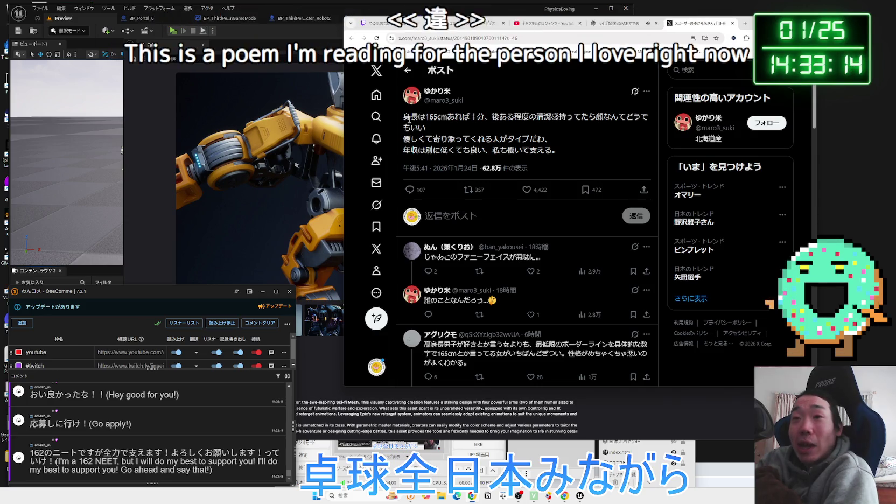
left_click_drag(410, 120, 484, 136)
left_click(560, 147)
scroll(499, 213, "down", 4)
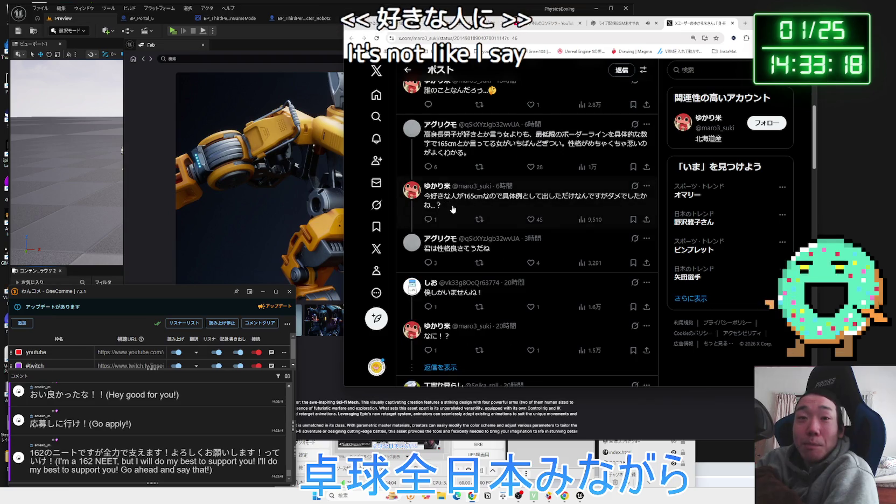
left_click_drag(429, 203, 430, 204)
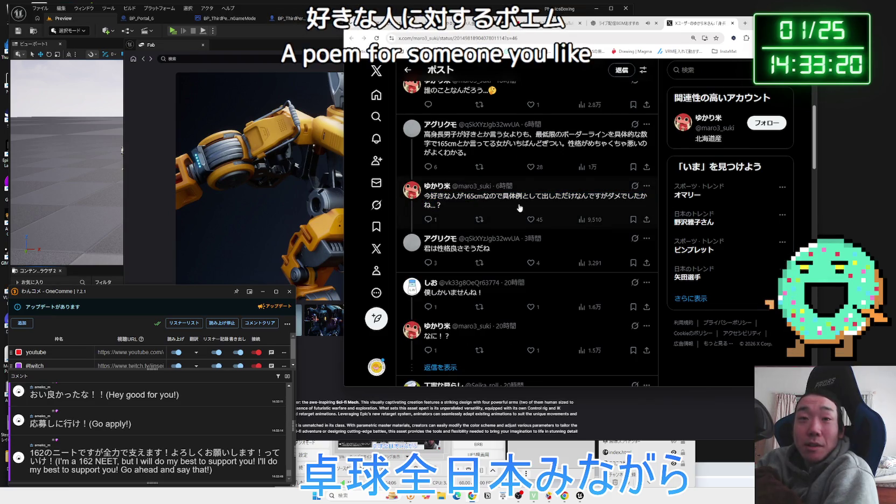
scroll(520, 207, "up", 4)
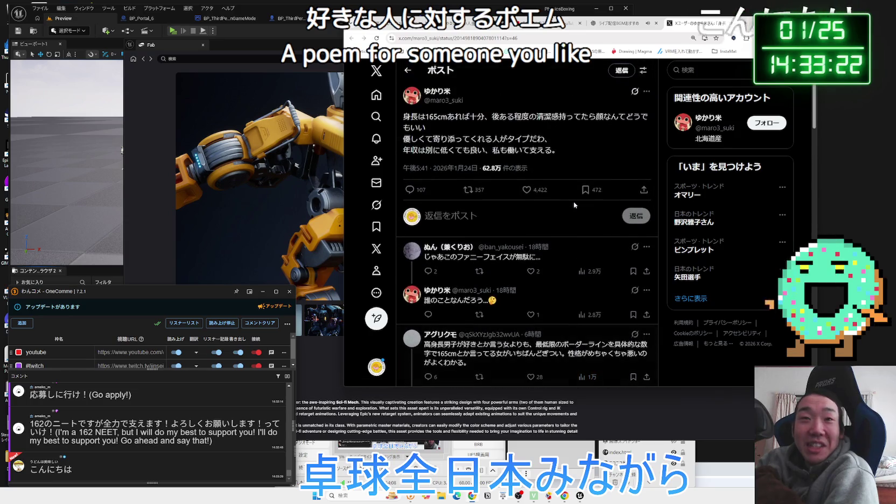
Visit the poster's profile, return to select the 165cm phrase, then bring the Sci-fi Mech page forward.
key("alt+Left")
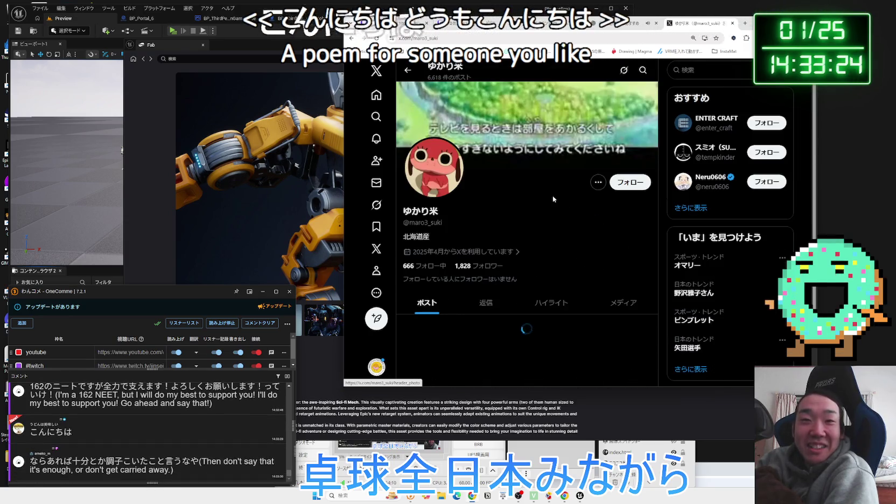
scroll(550, 210, "down", 3)
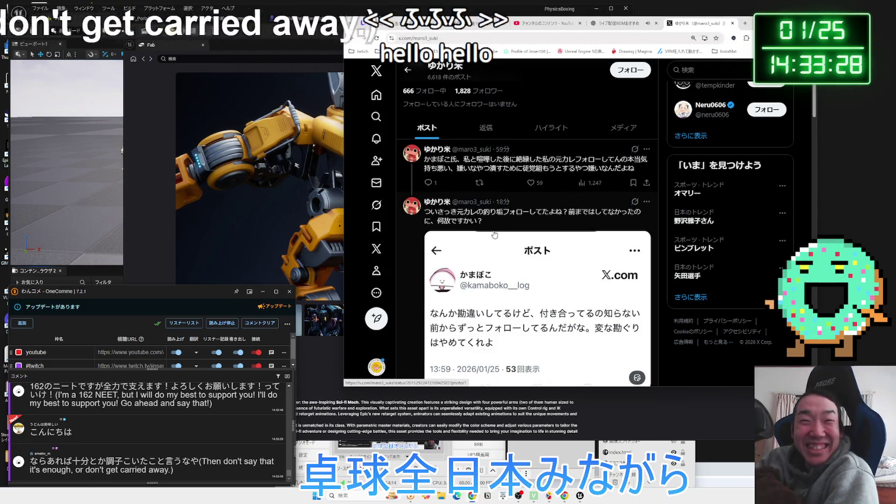
key("alt+Right")
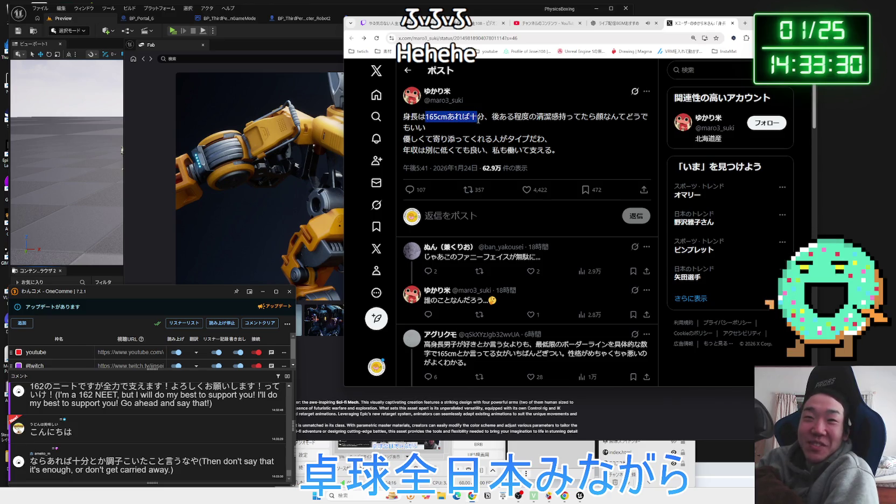
left_click_drag(483, 117, 418, 117)
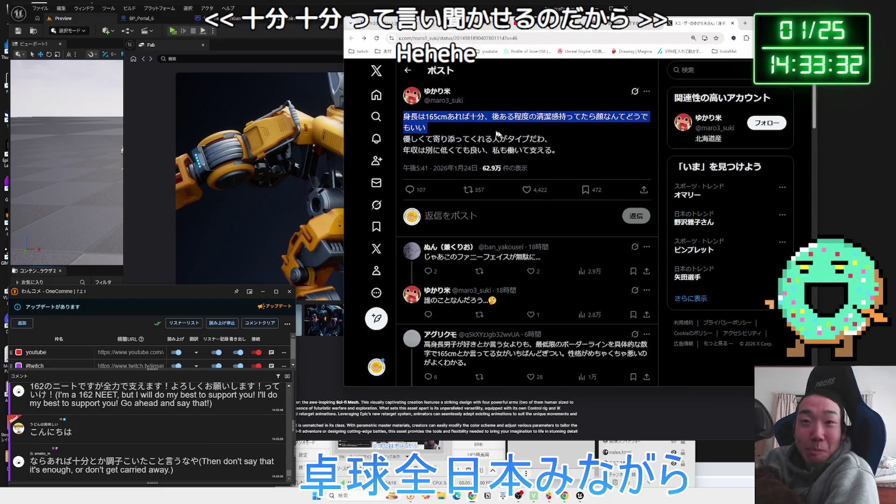
mouse_move(559, 151)
left_mouse_down()
mouse_move(443, 127)
mouse_move(561, 153)
left_mouse_up()
left_click(573, 142)
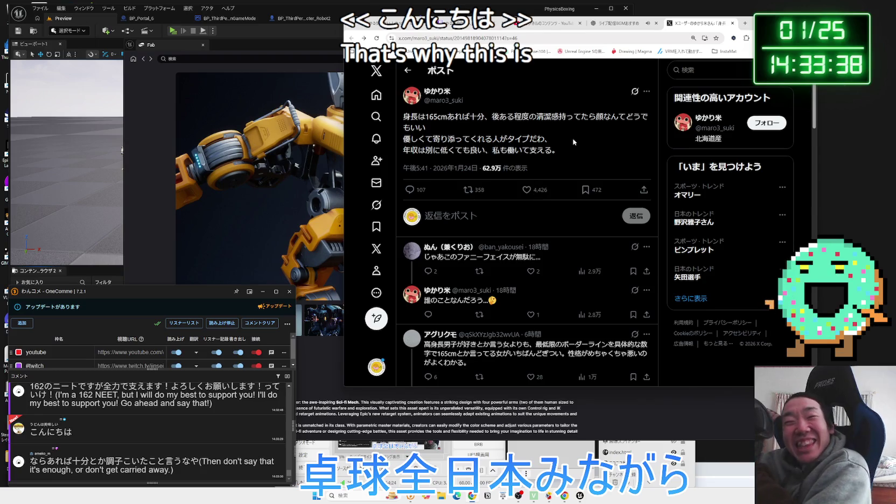
left_click(299, 54)
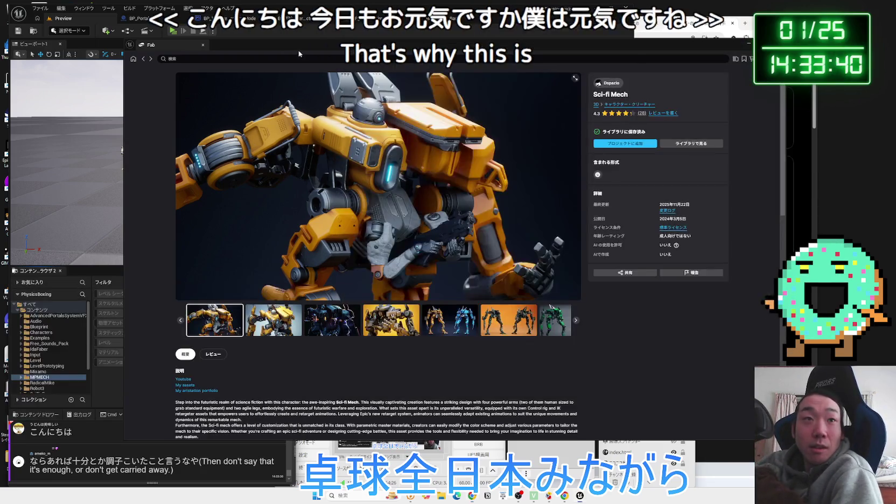
Peek into MPMECH's HDRI and BP folders, then load the TEST-MAP level from Maps.
left_click(122, 151)
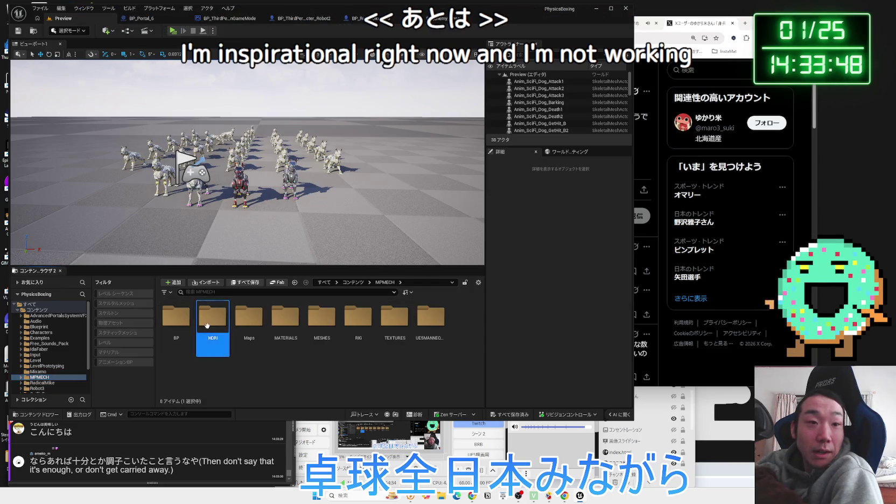
left_click(213, 331)
double_click(183, 325)
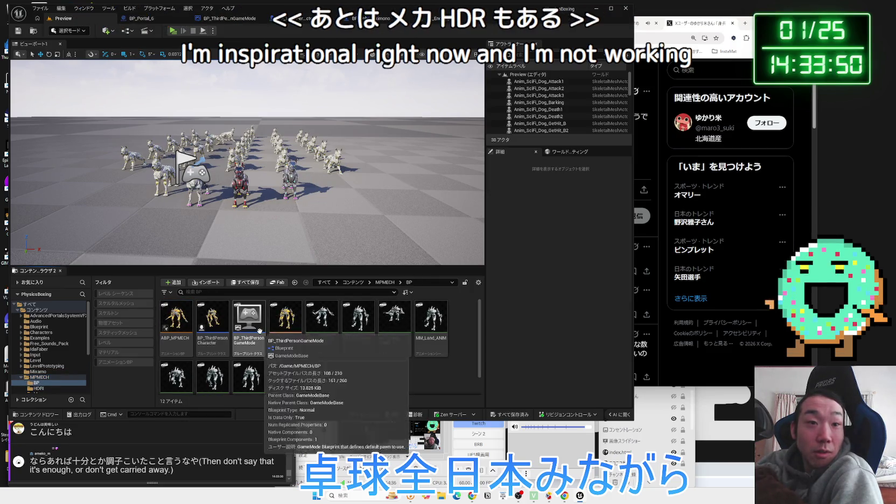
key("alt+Left")
double_click(250, 321)
double_click(176, 320)
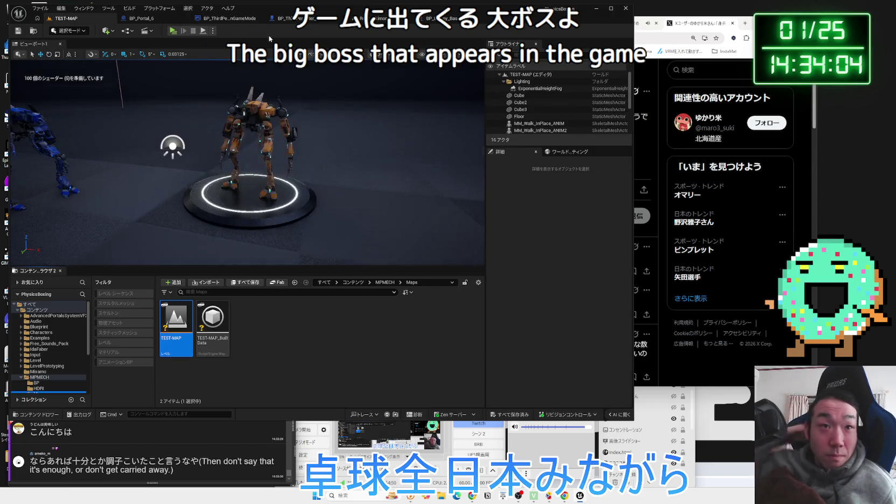
Pull the camera back to frame the three mechs and play TEST-MAP in the editor.
left_click_drag(269, 135, 231, 135)
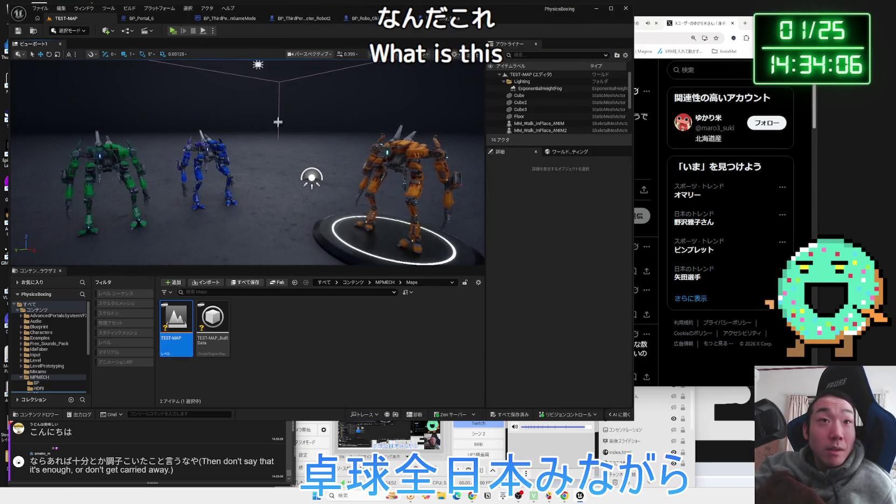
left_click(173, 30)
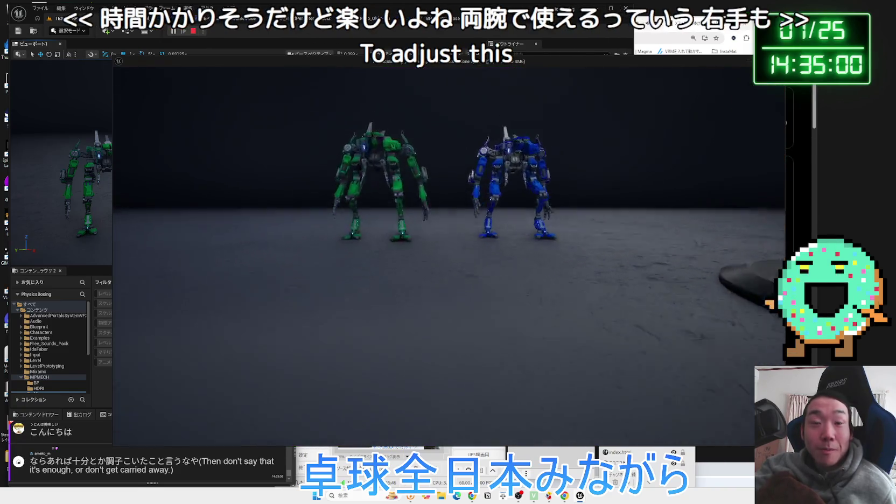
Stop the play session and look through MPMECH's RIG and TEXTURES folders.
key("Escape")
key("alt+Left")
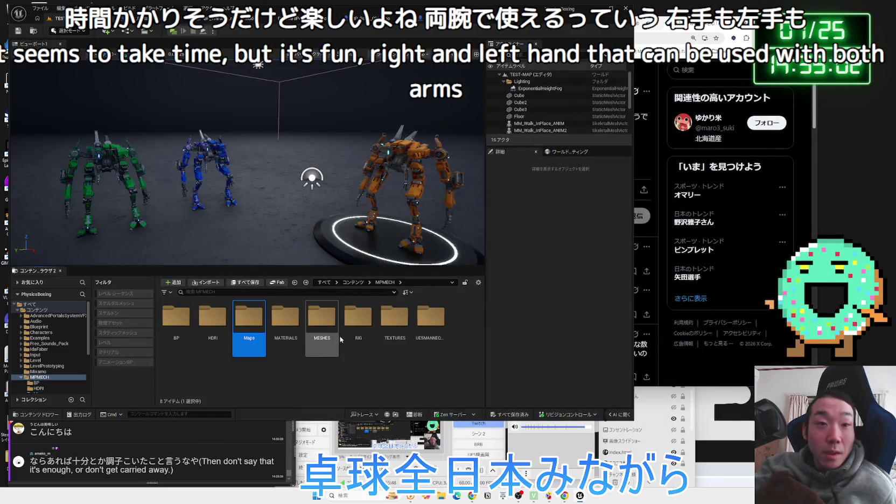
double_click(358, 324)
key("alt+Left")
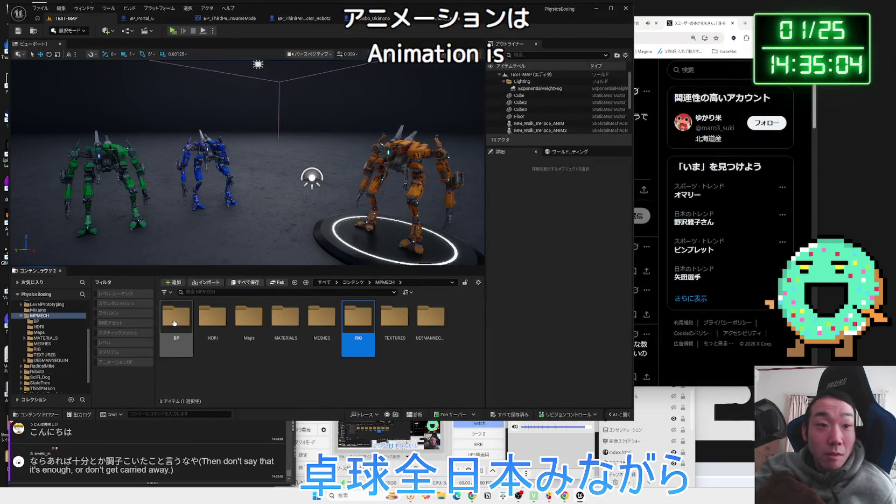
double_click(402, 319)
key("alt+Left")
In UE5MANNEQUIN, check the Rigs folder and preview the Manny MM_Fall_Loop animation.
double_click(435, 321)
left_click(286, 326)
double_click(286, 326)
key("alt+Left")
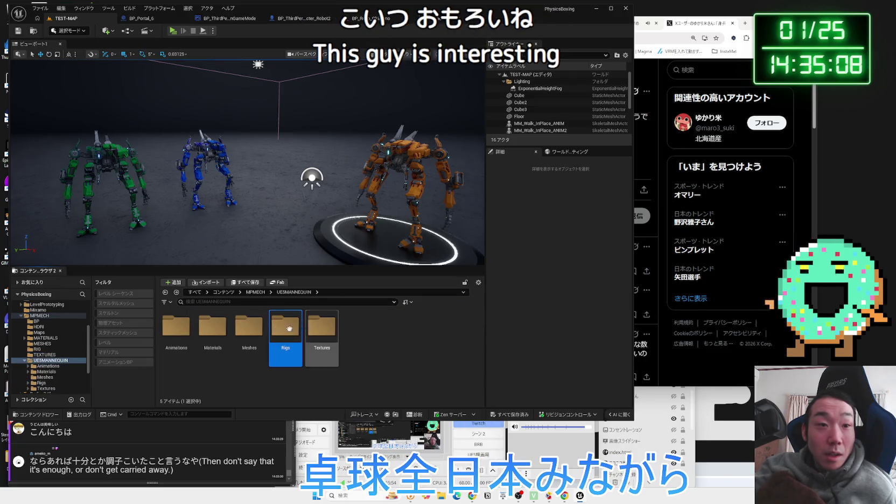
double_click(181, 330)
double_click(187, 328)
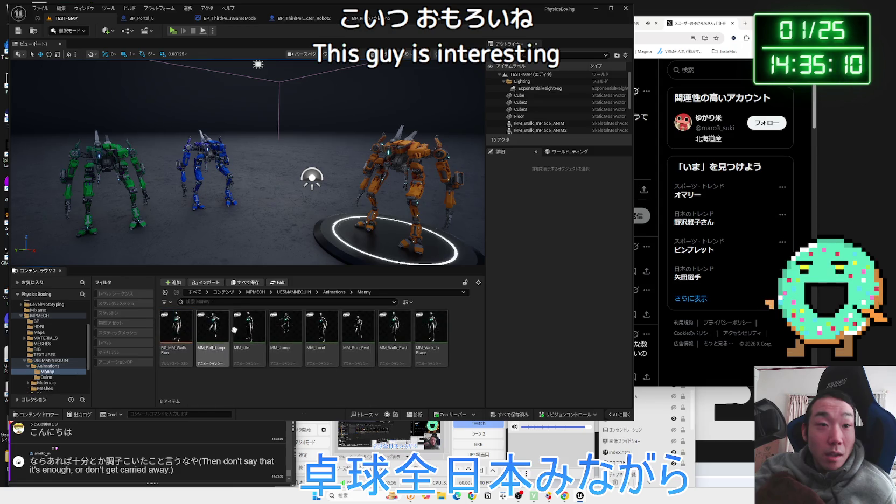
double_click(211, 331)
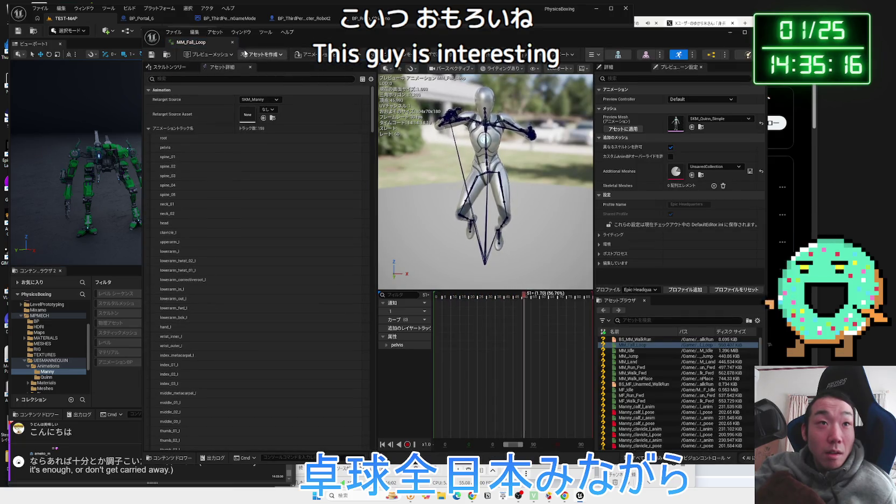
left_click(233, 42)
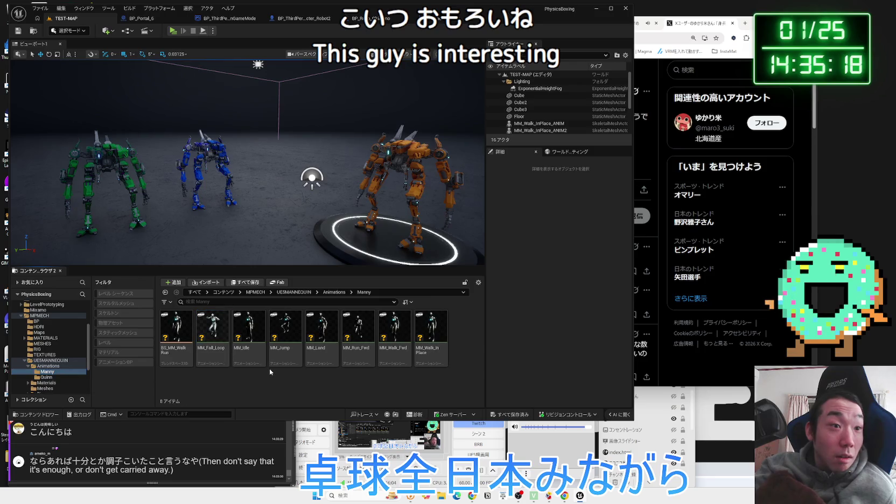
key("alt+Left")
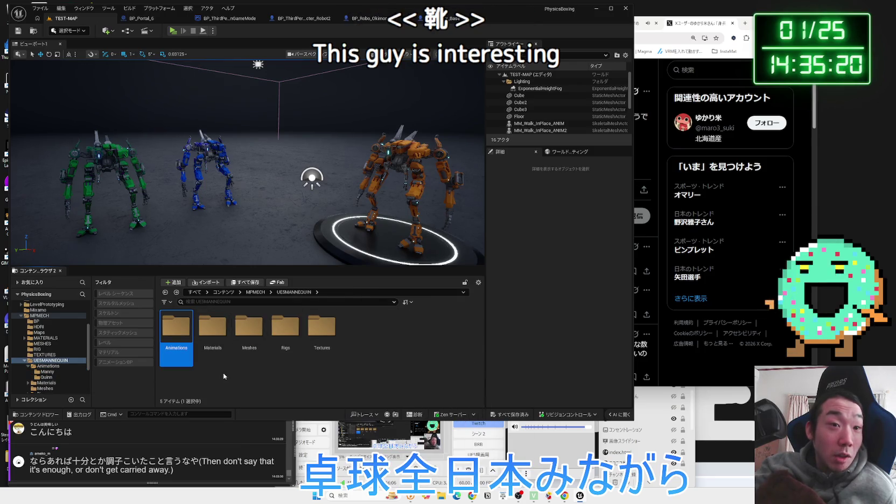
Browse Animations and Meshes, then select IK_Mannequin in Rigs and open the RTG_Mannequin retargeter.
double_click(186, 332)
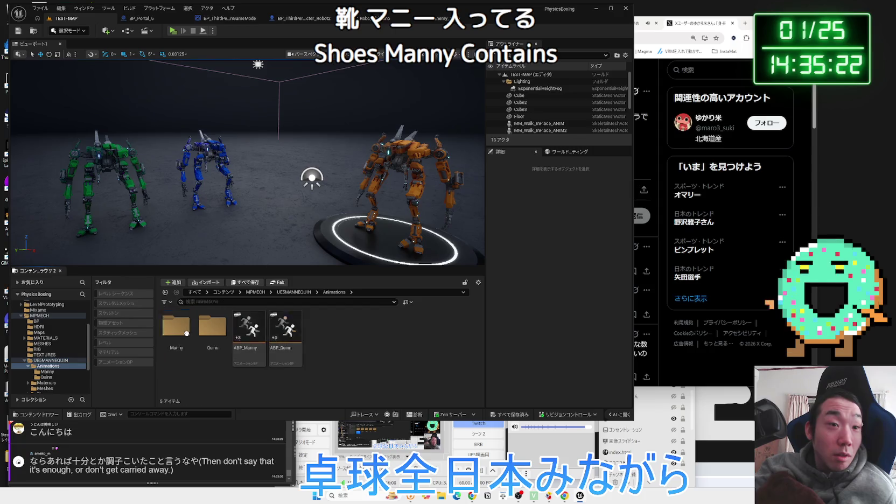
key("alt+Left")
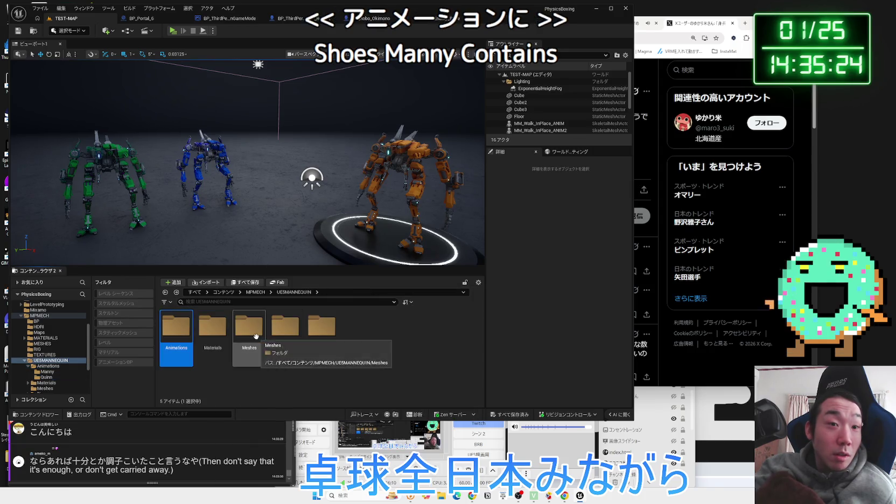
double_click(246, 331)
key("alt+Left")
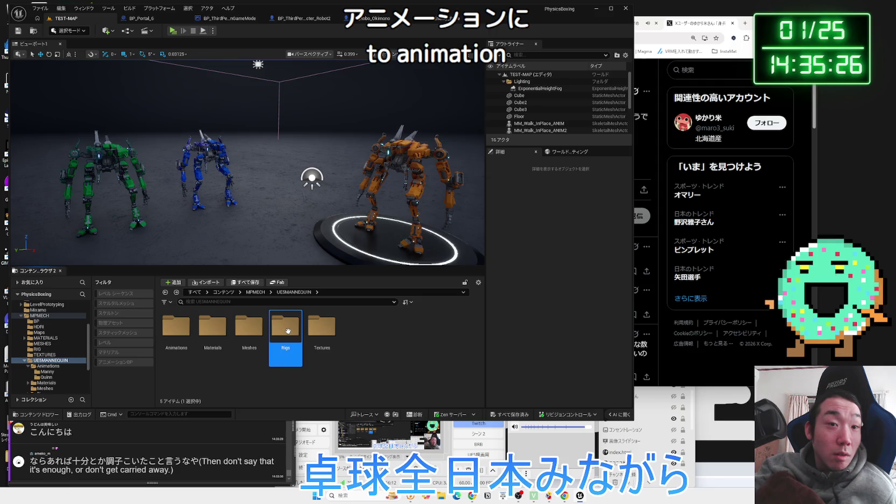
double_click(288, 331)
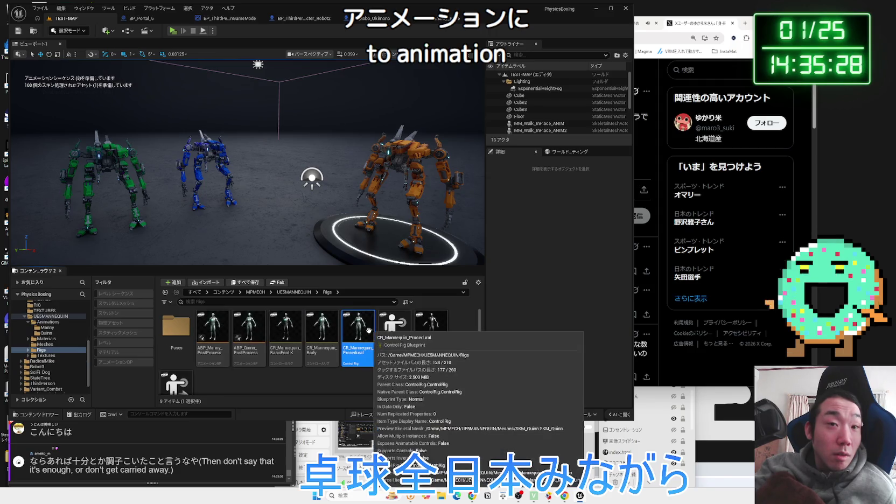
left_click(392, 357)
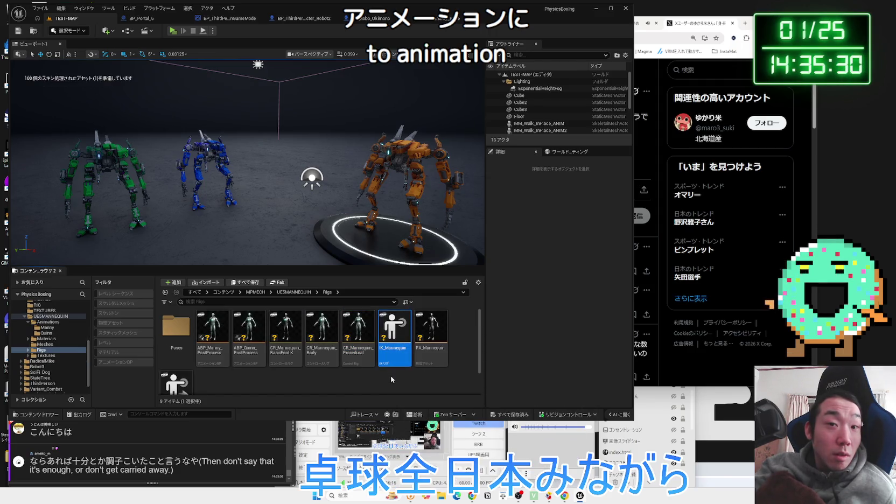
scroll(389, 373, "down", 1)
double_click(188, 372)
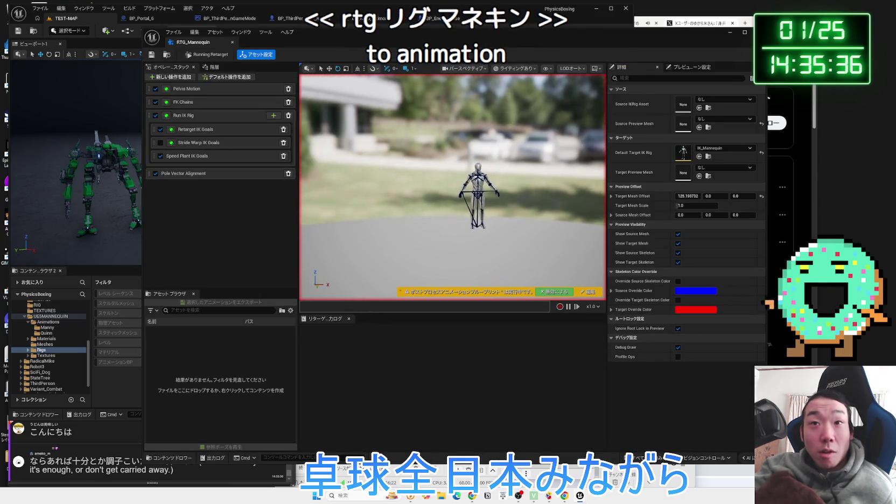
Close RTG_Mannequin and browse the mannequin's Poses (Manny) and Shared folders.
left_click(233, 42)
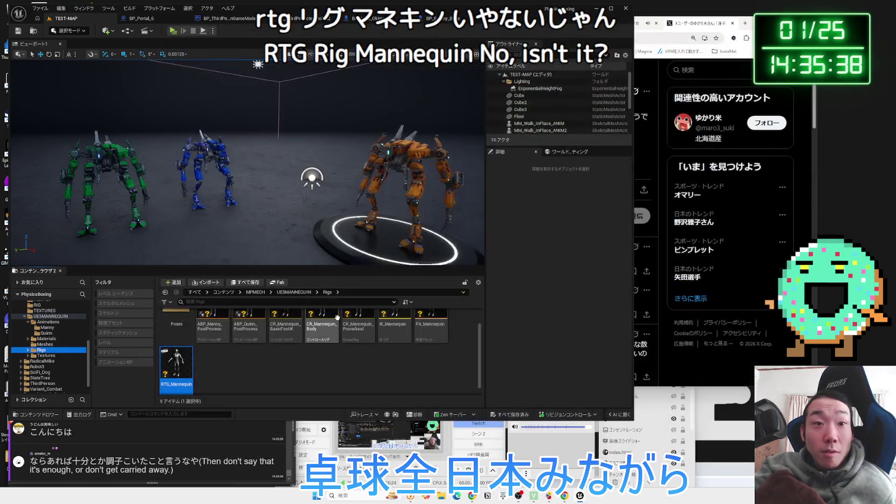
double_click(174, 320)
double_click(174, 328)
key("alt+Left")
key("alt+Left")
key("alt+Left")
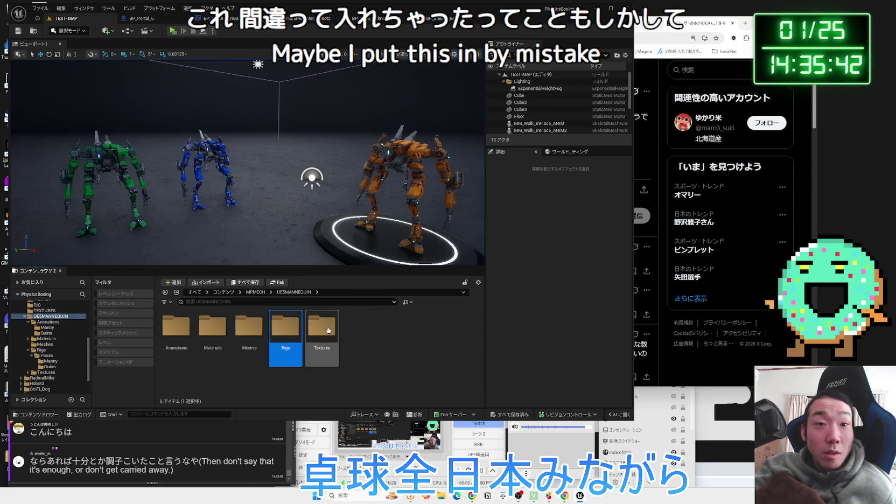
double_click(248, 332)
key("alt+Left")
key("alt+Left")
key("alt+Left")
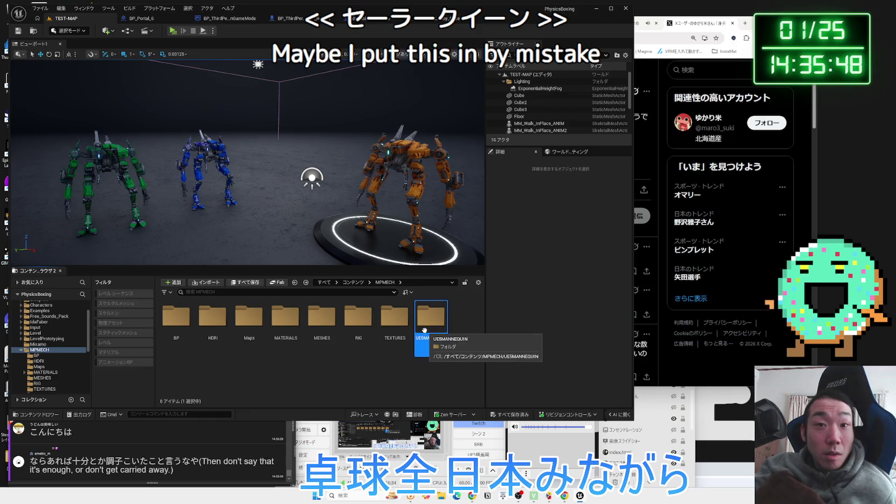
Back in MPMECH, glance at the texture and RIG folders, then enter MESHES.
double_click(394, 317)
key("alt+Left")
double_click(359, 319)
key("alt+Left")
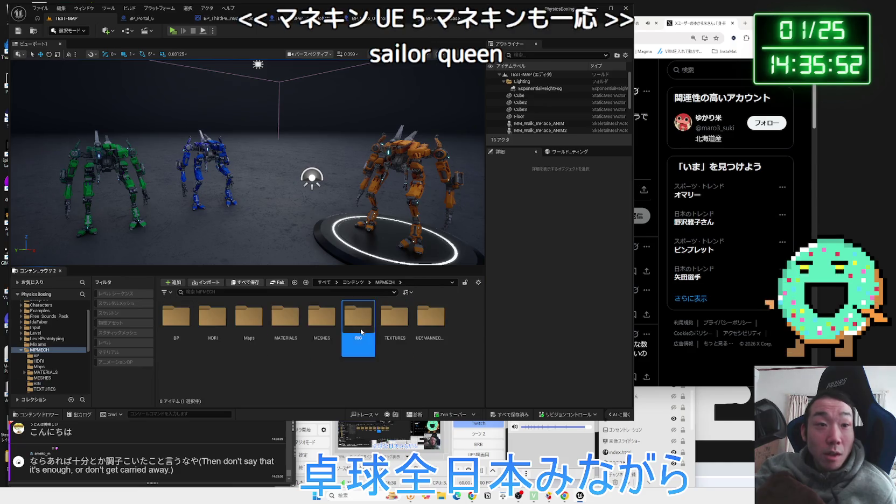
key("Left")
key("Return")
key("alt+Left")
key("Return")
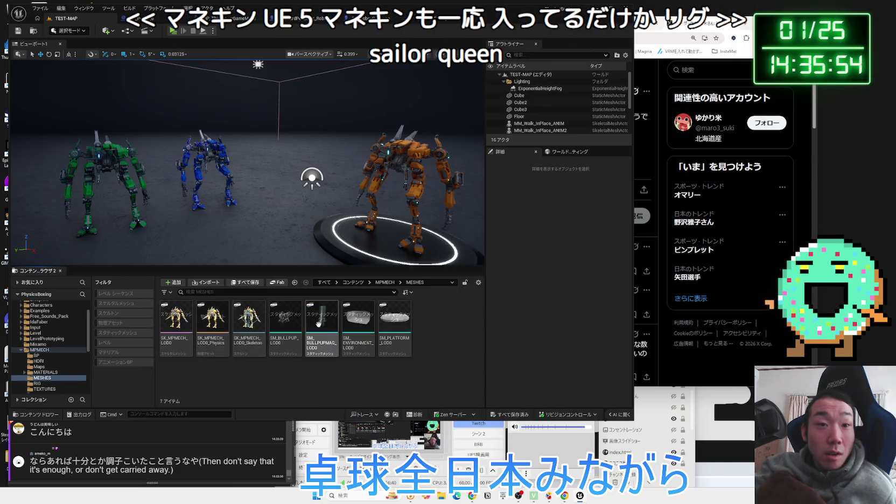
double_click(245, 323)
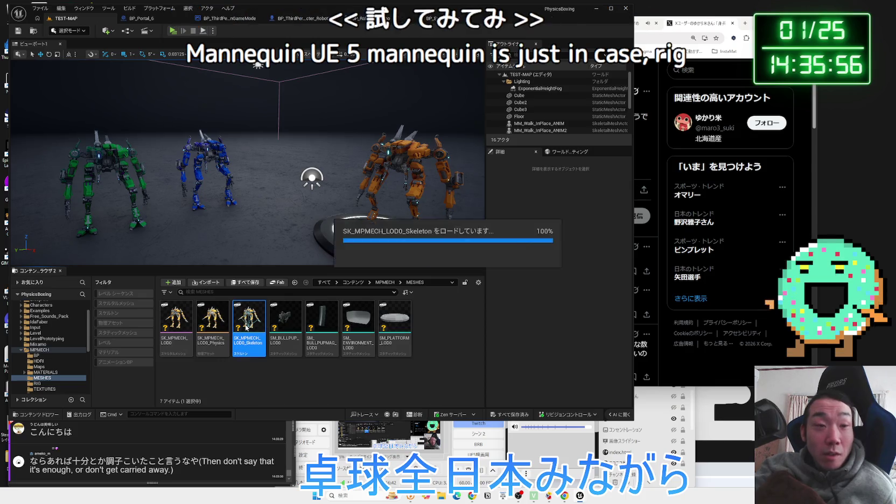
scroll(458, 255, "up", 5)
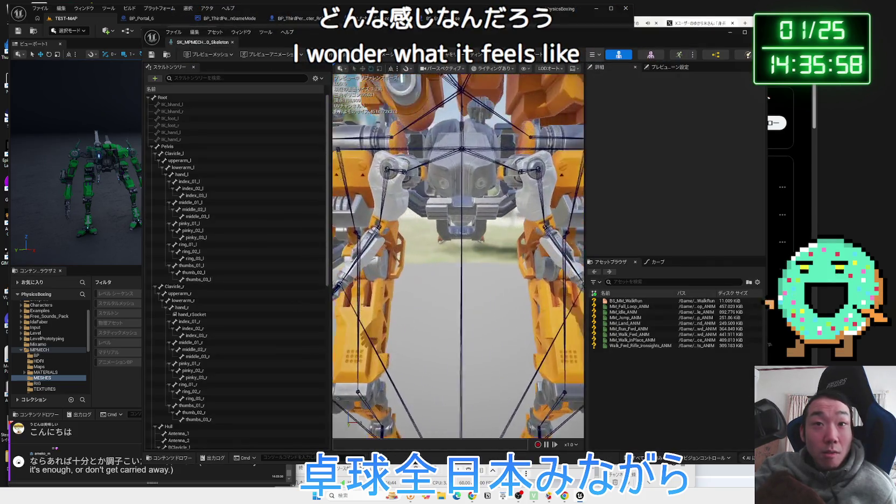
scroll(350, 212, "down", 5)
mouse_move(350, 212)
left_mouse_down()
mouse_move(382, 278)
mouse_move(429, 272)
mouse_move(436, 253)
left_mouse_up()
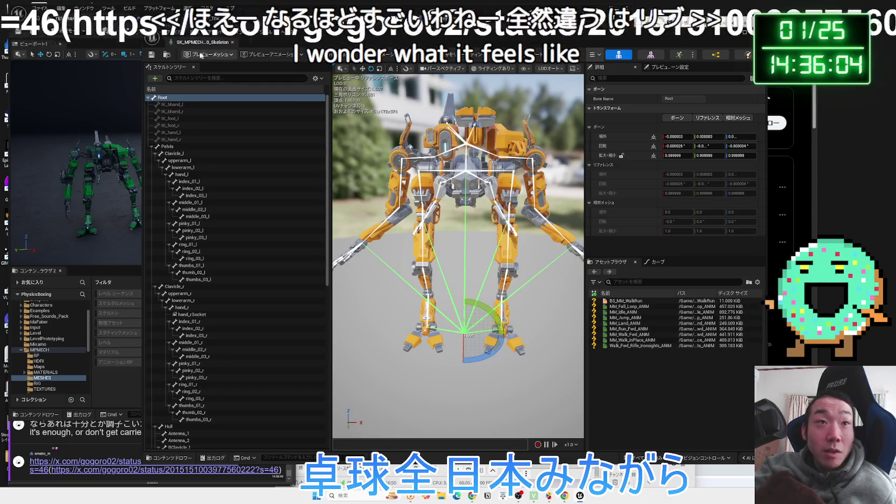
left_click(232, 42)
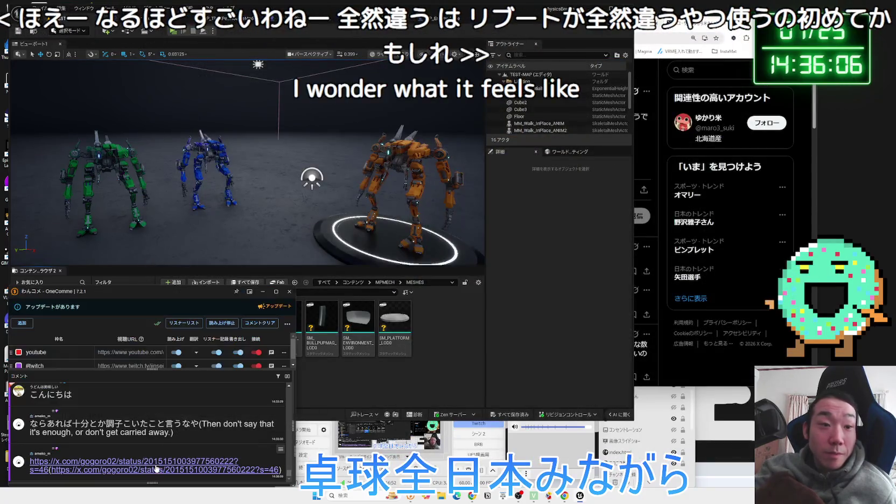
left_click(155, 466)
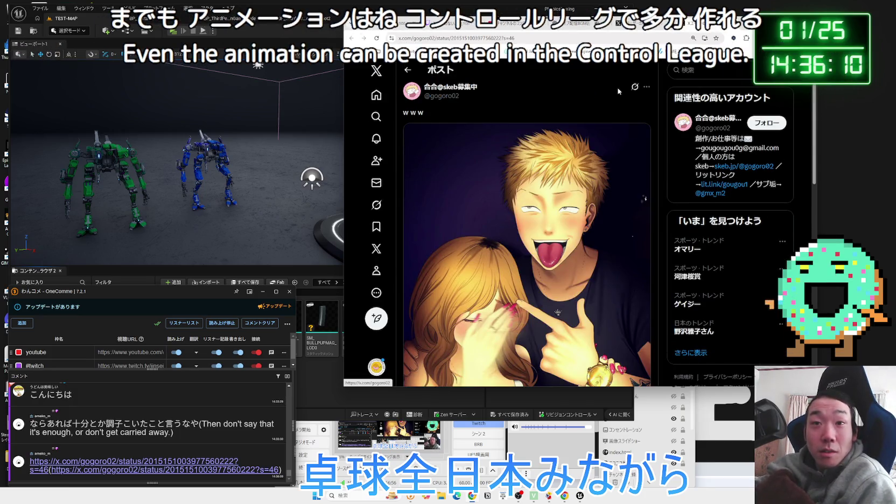
Scroll up and down through the illustration post on X.
scroll(558, 135, "down", 3)
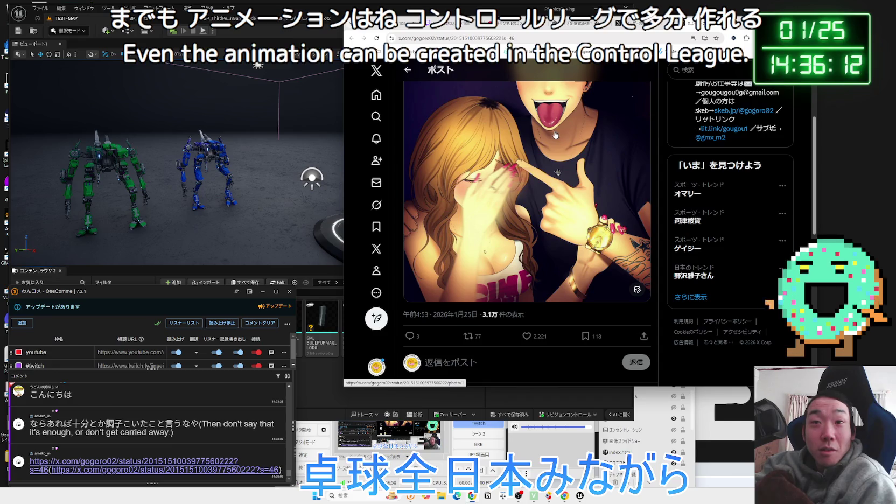
scroll(555, 135, "up", 1)
scroll(674, 264, "up", 1)
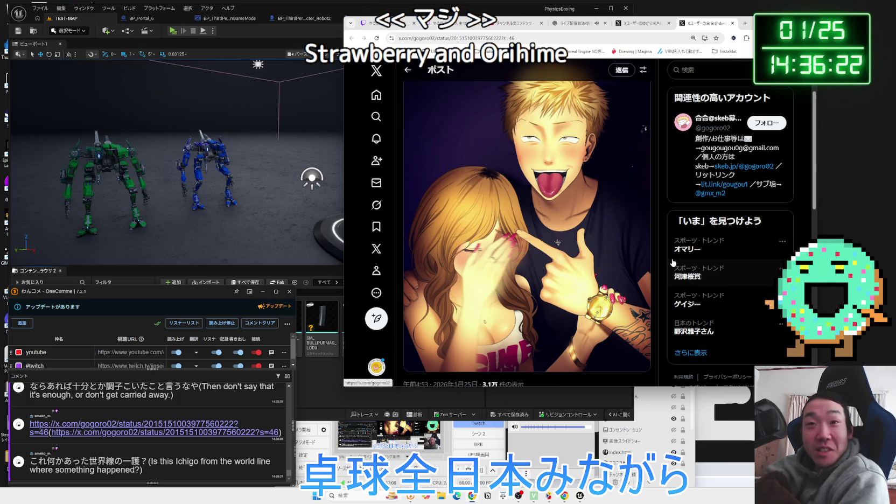
scroll(618, 199, "up", 1)
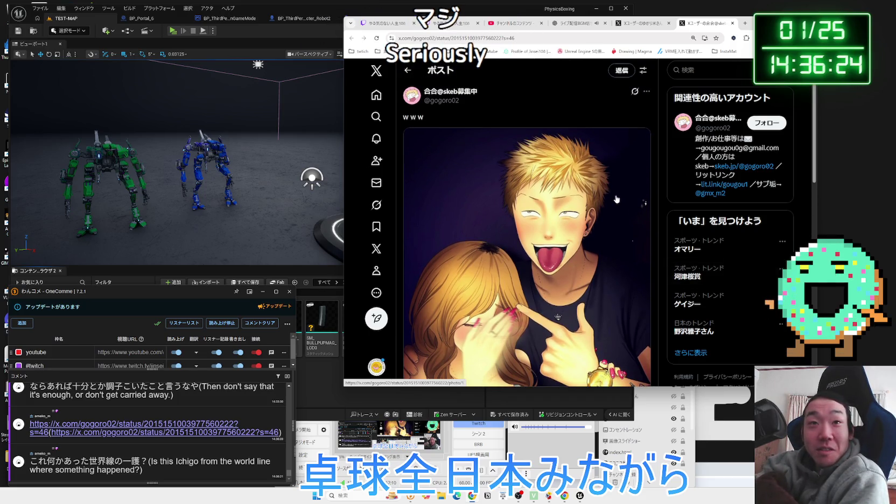
scroll(616, 199, "down", 3)
scroll(617, 196, "up", 1)
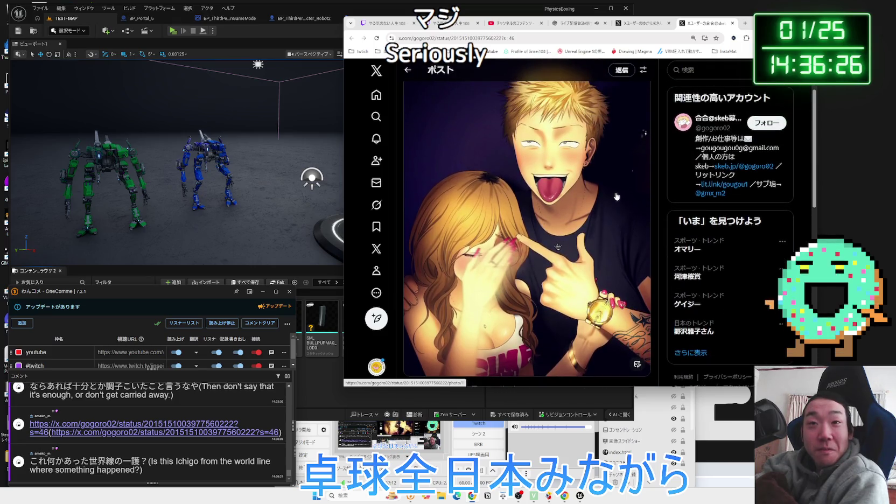
scroll(617, 196, "up", 1)
scroll(618, 196, "down", 1)
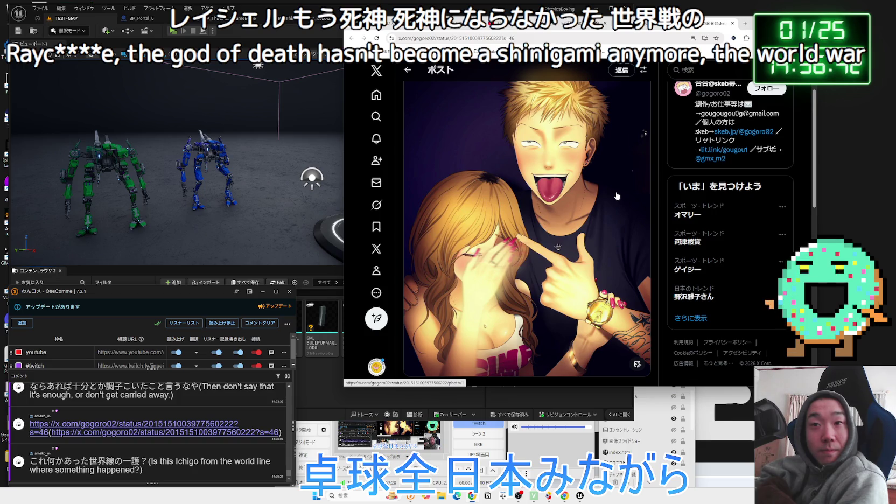
scroll(583, 198, "down", 5)
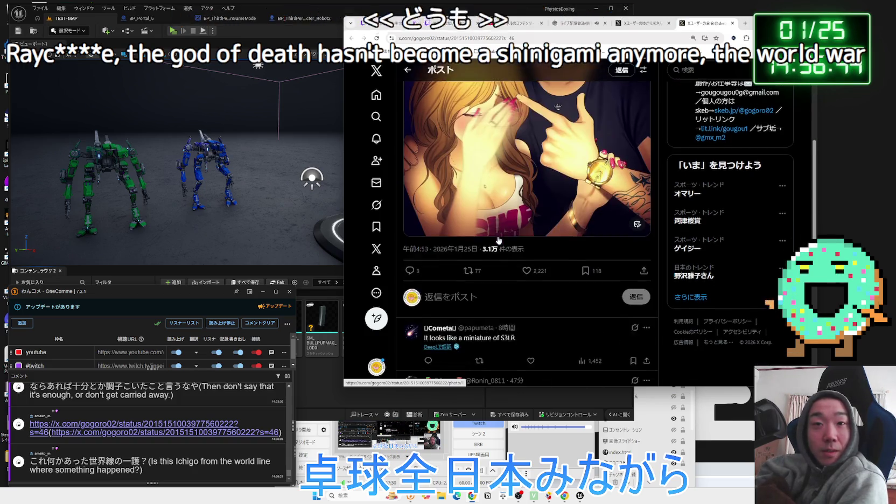
scroll(517, 253, "up", 5)
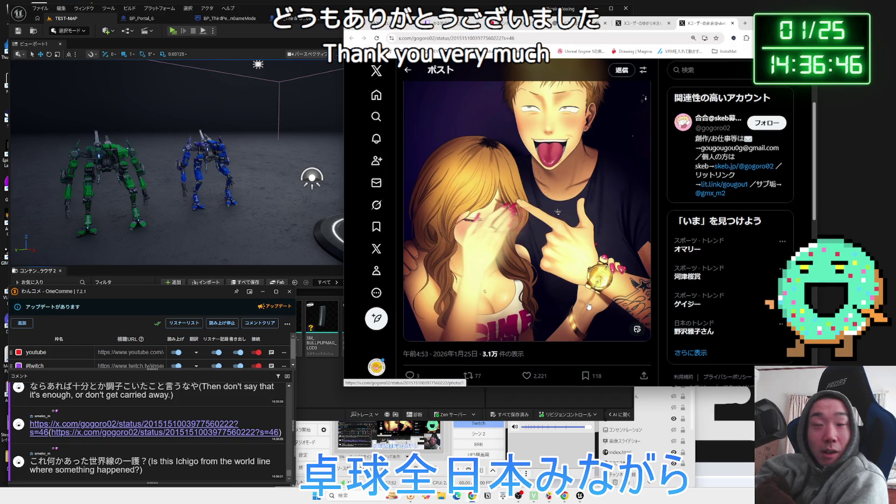
scroll(588, 306, "up", 1)
Clear all recent X searches, confirming the prompt, and open a new tab.
left_click(715, 75)
left_click(775, 89)
left_click(584, 236)
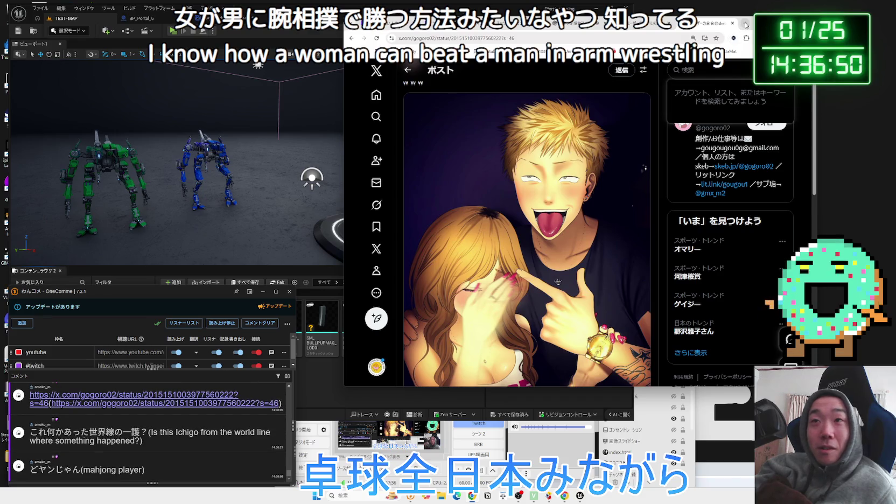
left_click(746, 24)
Search Google for 女がおとこ腕相撲でかつ方法 and watch the first YouTube Short.
type("女")
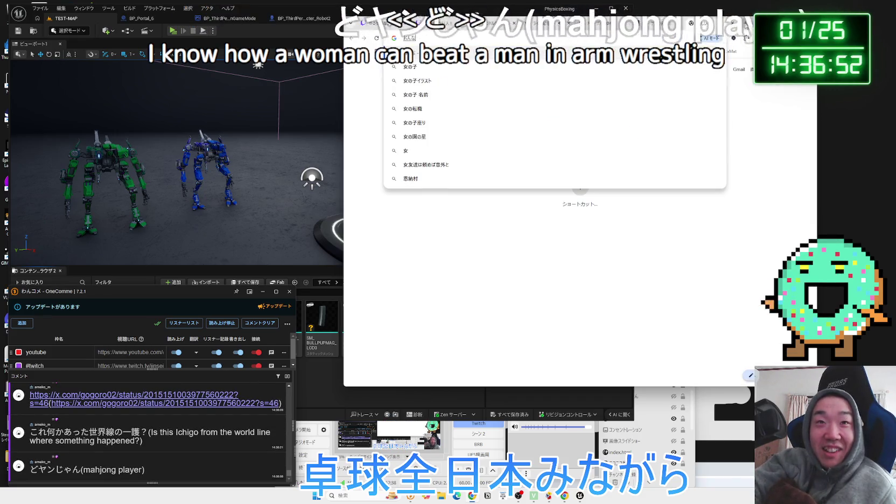
type("がおとこ")
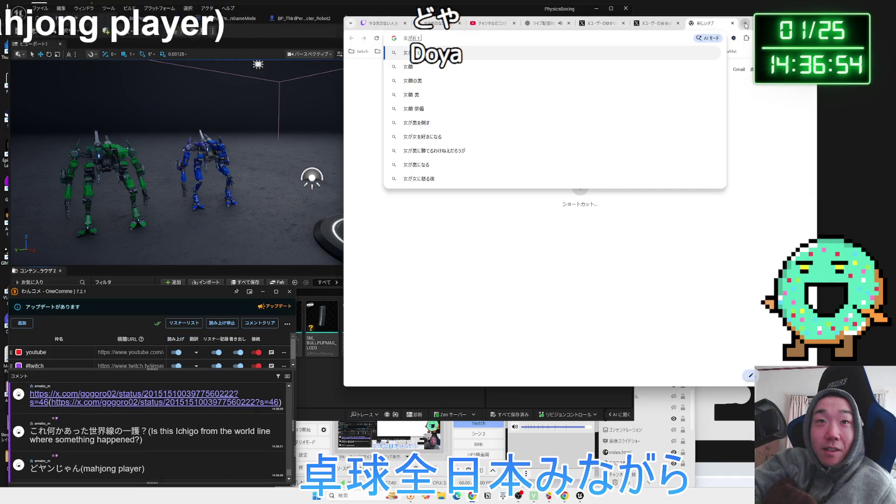
type("腕相撲でか")
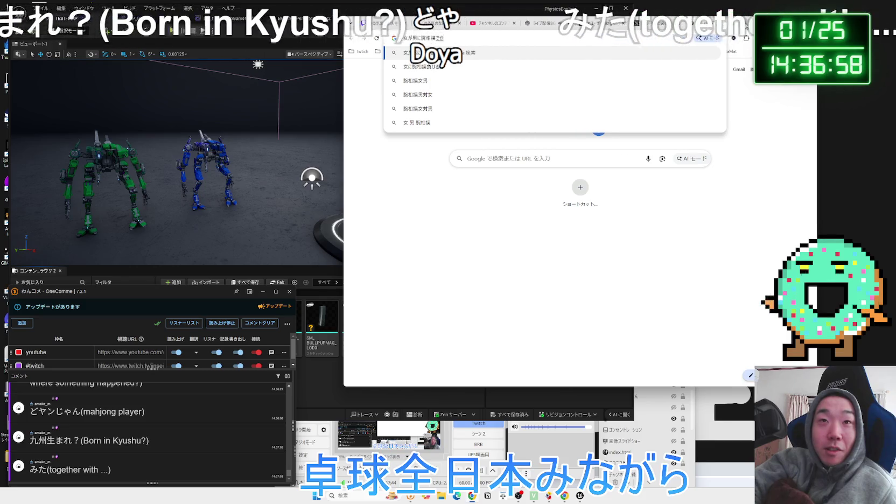
type("つ")
type("方法")
key("Return")
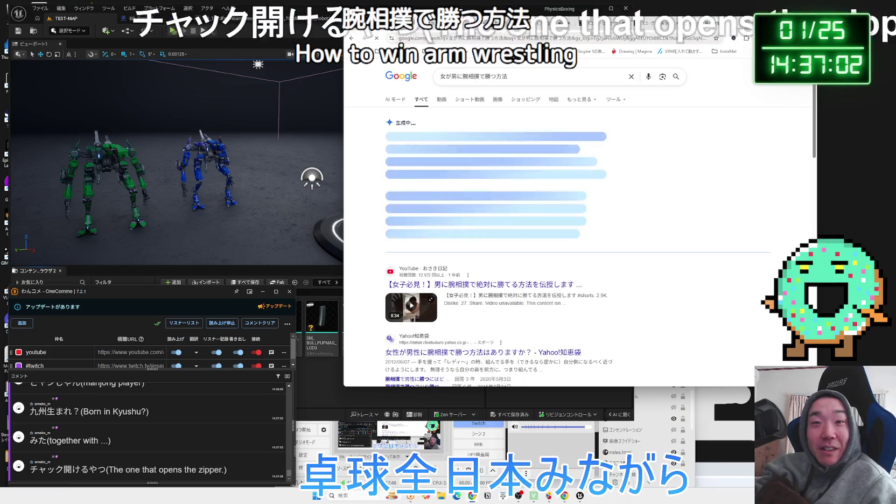
left_click(488, 286)
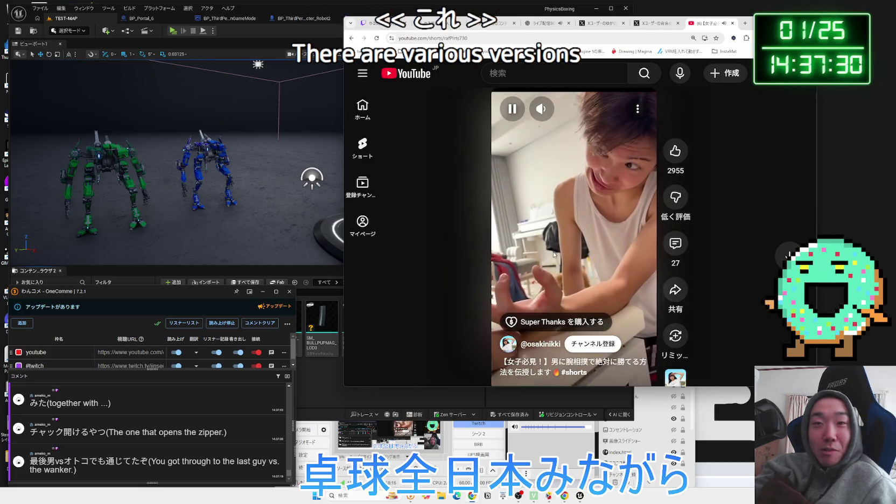
key("alt+Left")
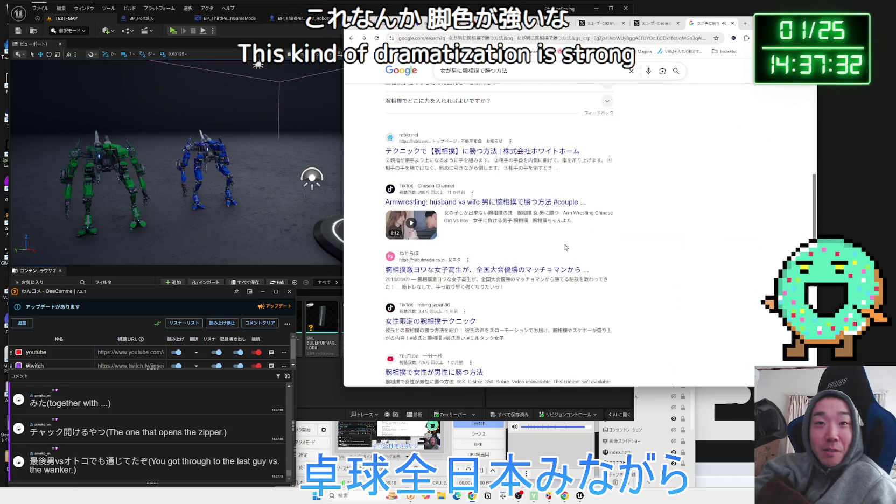
Filter the arm-wrestling results to Videos (動画) and scroll through them.
scroll(492, 166, "up", 2)
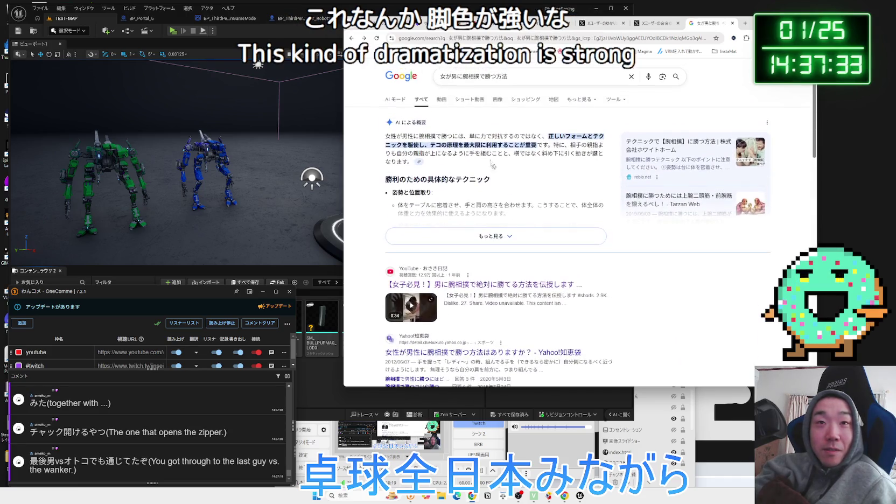
left_click(440, 102)
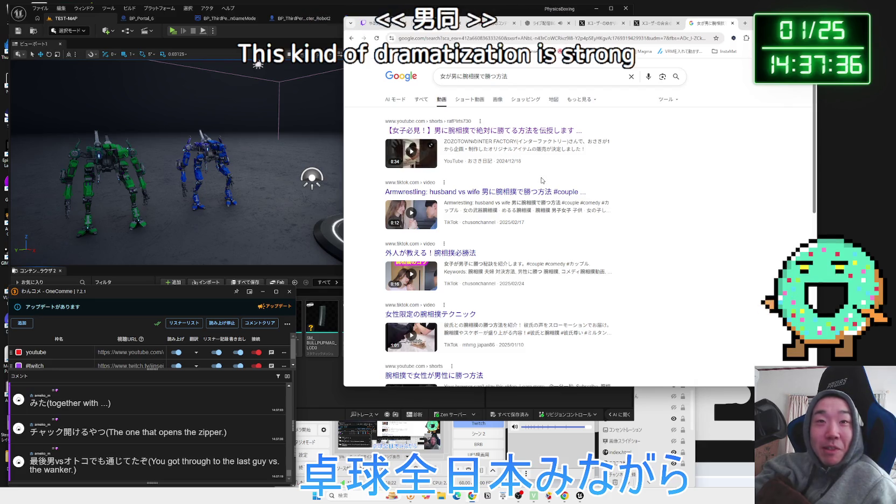
scroll(544, 183, "down", 3)
scroll(563, 193, "down", 2)
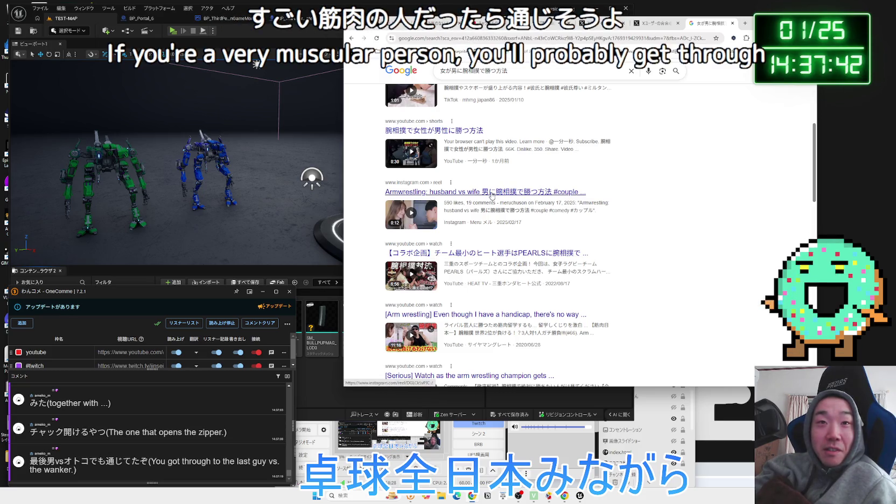
scroll(491, 196, "up", 1)
scroll(466, 168, "up", 2)
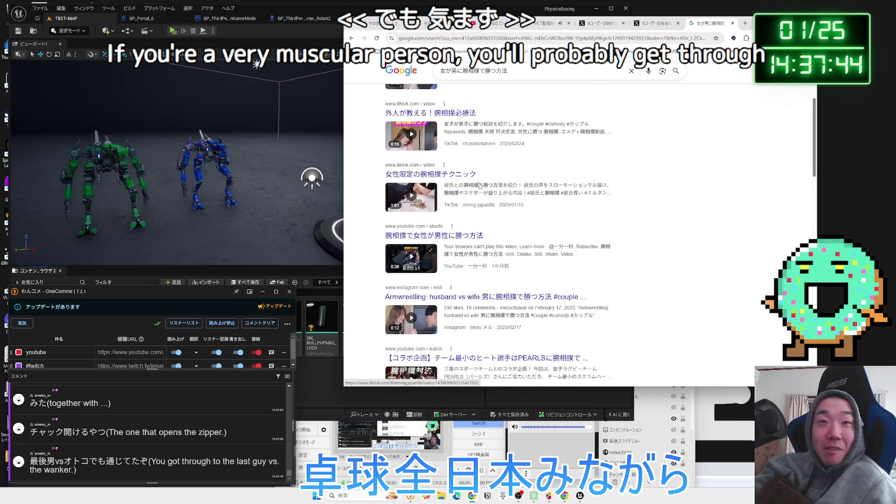
Watch a TikTok arm-wrestling clip with lowered volume, return to the video results, and close the tab.
left_click(455, 175)
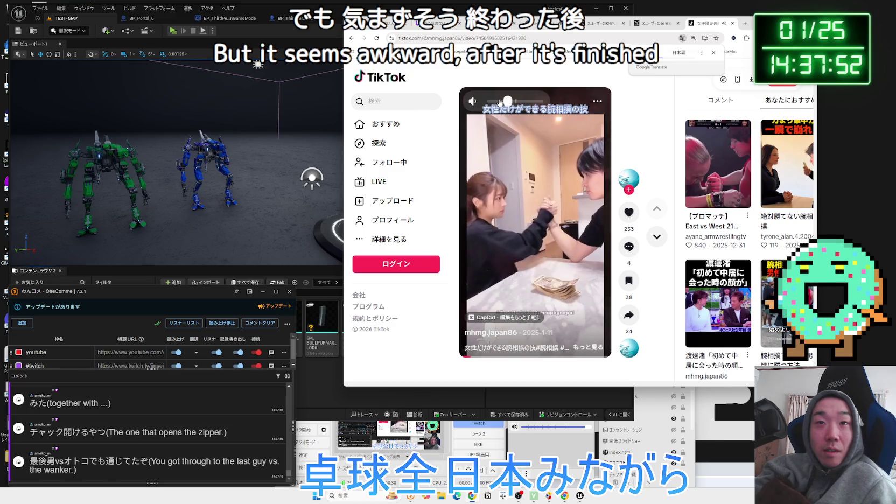
left_click(500, 102)
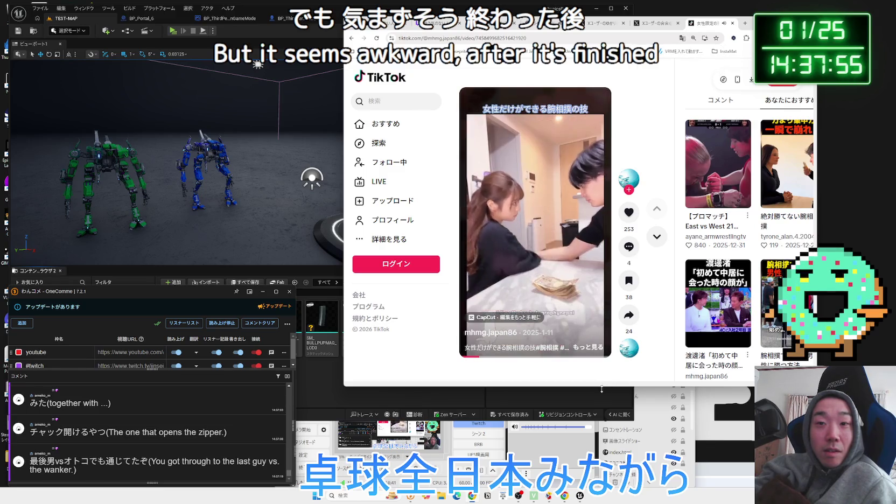
left_click_drag(603, 395, 610, 416)
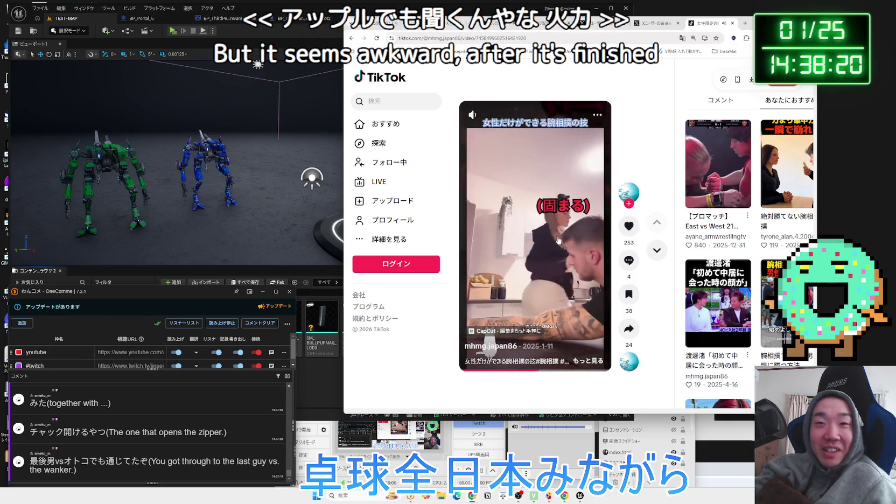
key("alt+Left")
scroll(622, 134, "down", 8)
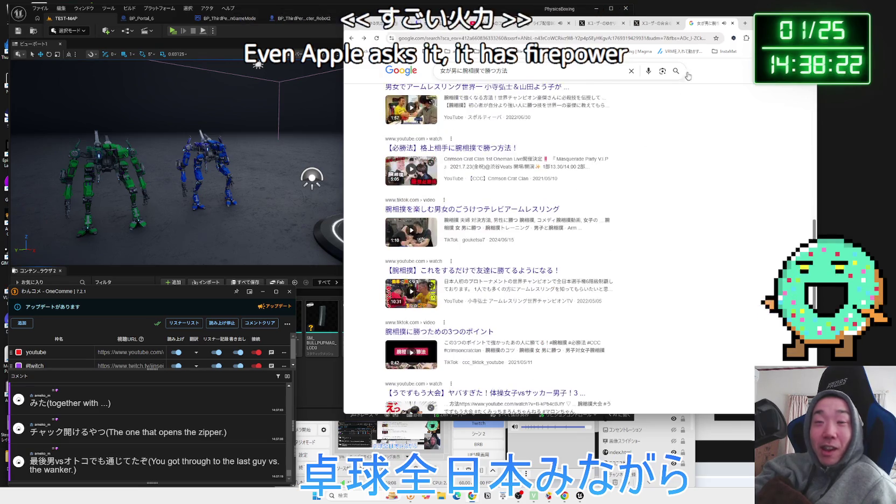
left_click(740, 23)
Close the two X post tabs and switch to the YouTube Studio channel content tab.
left_click(733, 24)
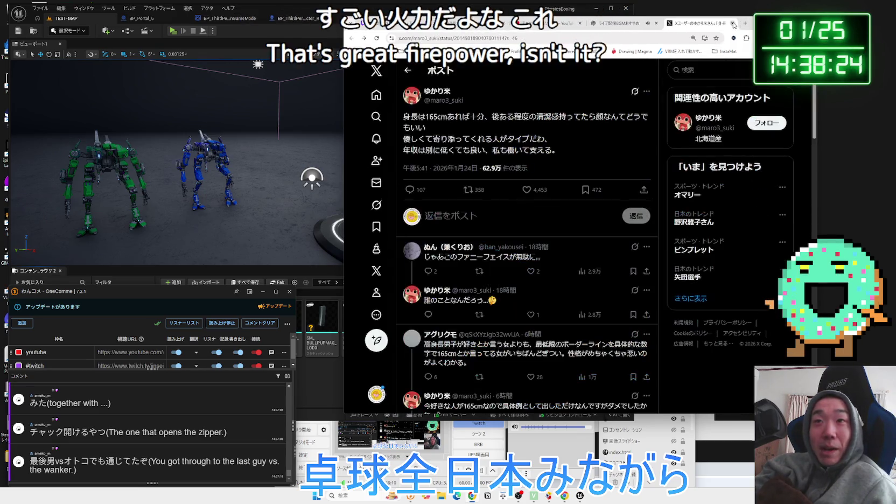
left_click(734, 24)
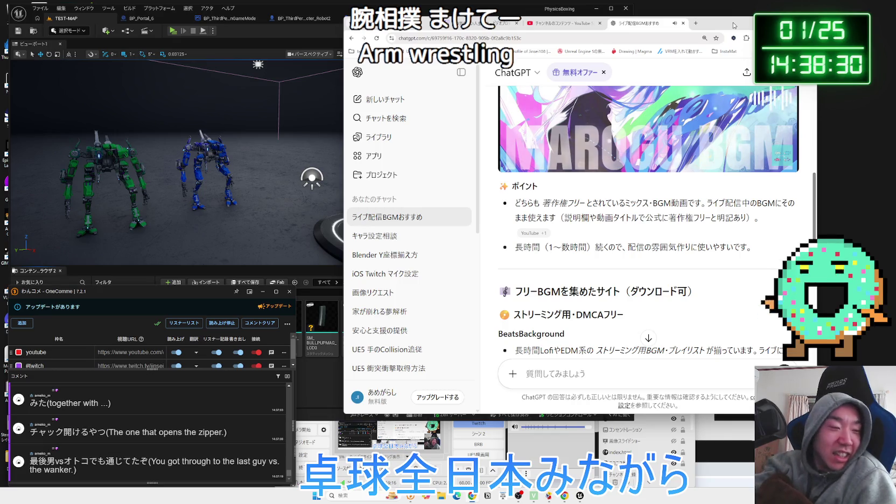
mouse_move(736, 18)
left_mouse_down()
mouse_move(750, 13)
mouse_move(733, 22)
left_mouse_up()
left_click(574, 24)
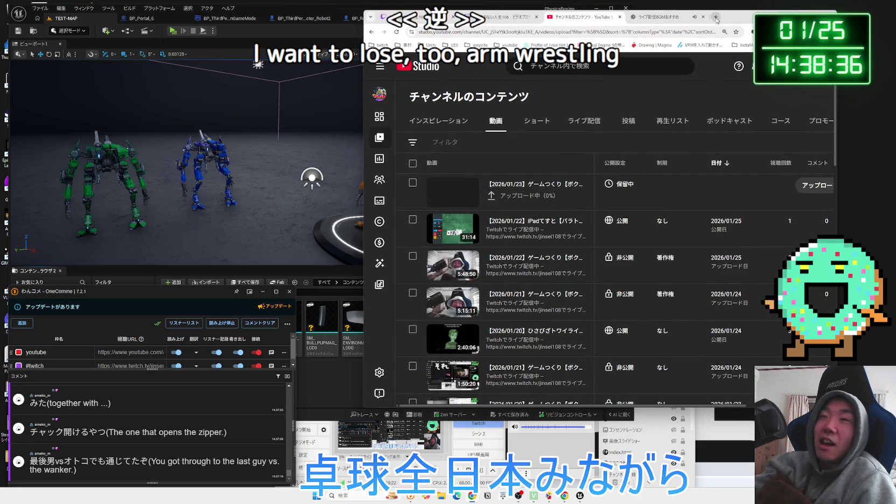
left_click(716, 18)
left_click_drag(701, 17, 678, 17)
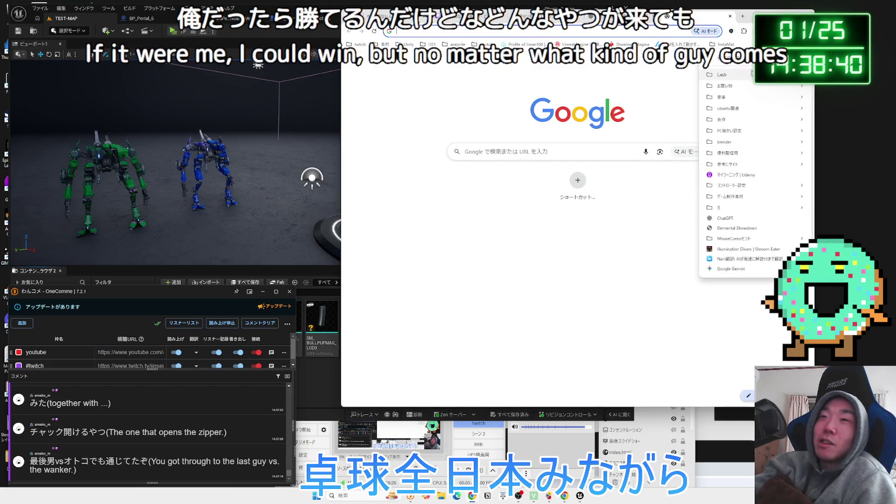
left_click(546, 100)
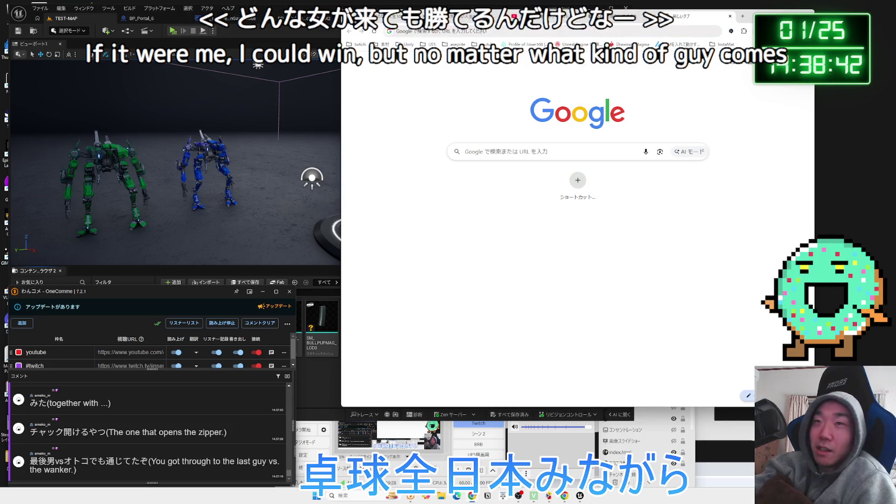
left_click(731, 16)
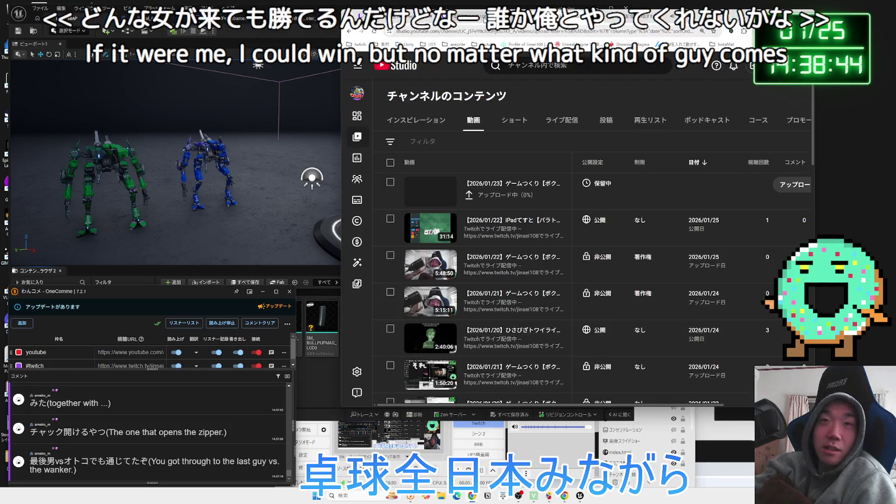
left_click(730, 16)
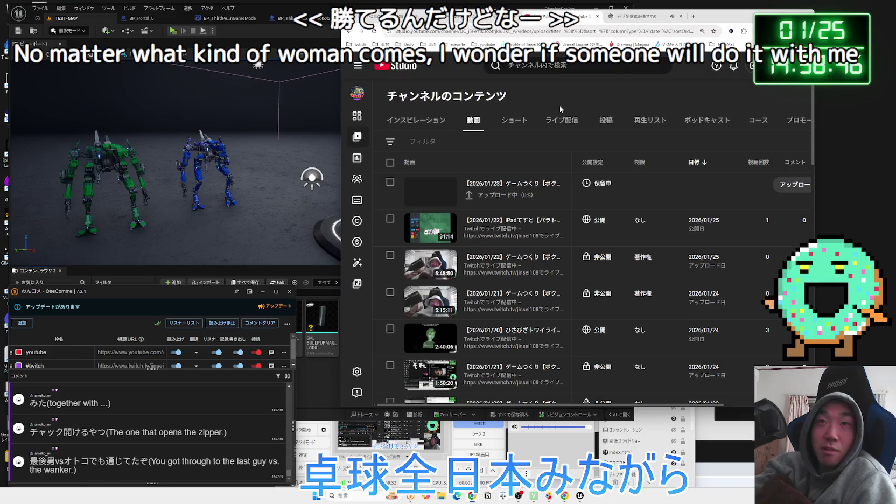
Reload the YouTube Studio content list and return to Unreal Editor.
left_click(369, 31)
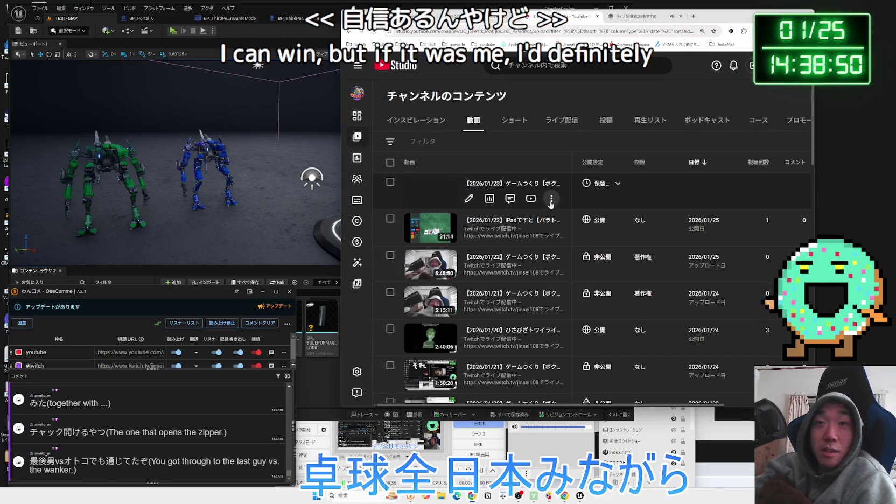
left_click_drag(377, 16, 419, 14)
left_click(355, 161)
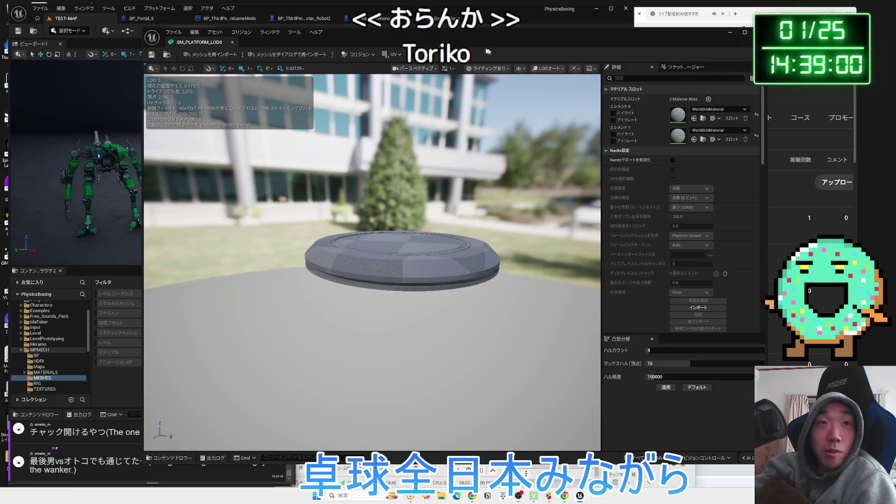
Close SM_PLATFORM_LOD0 and open SK_MPMECH_LOD0_Physics from MPMECH > MESHES.
left_click(231, 43)
key("alt+Left")
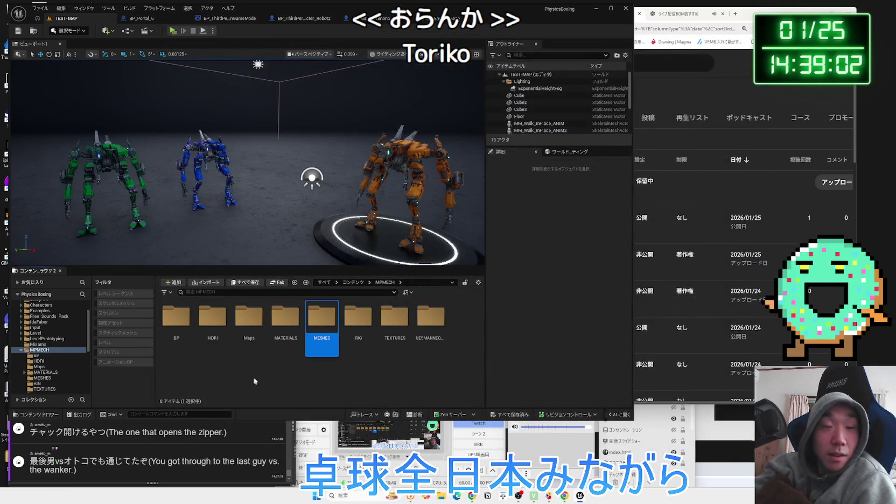
double_click(315, 323)
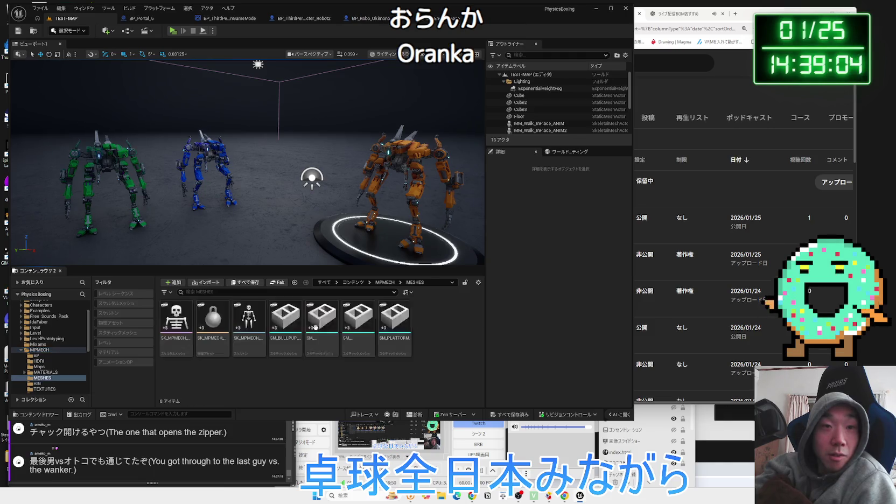
key("alt+Left")
double_click(311, 325)
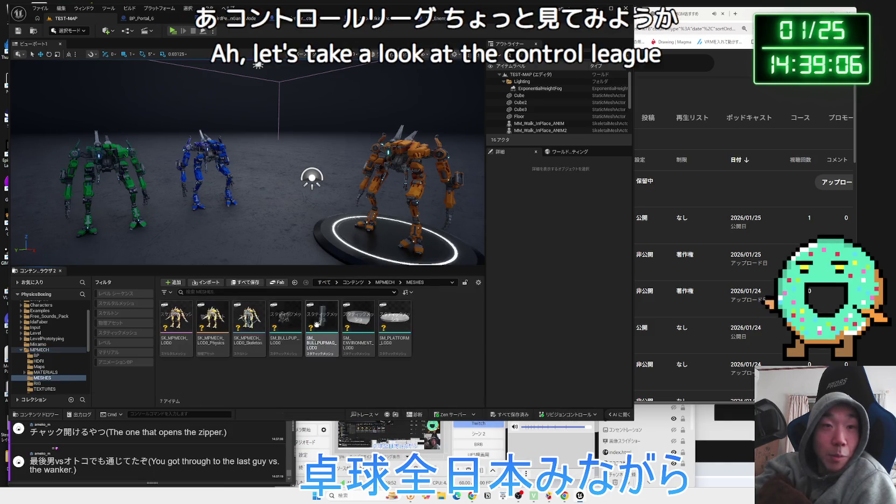
double_click(216, 325)
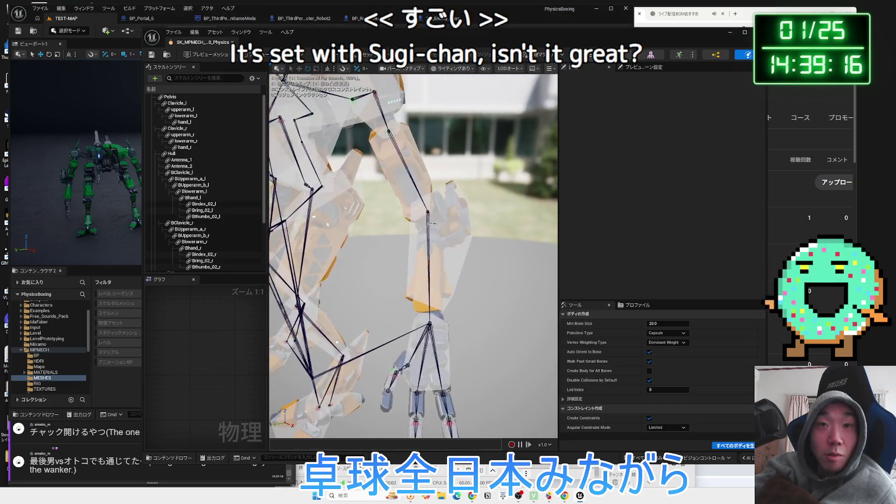
Add a capsule primitive to the Blowerarm_l body, then select lowerarm_r to inspect it.
left_click(451, 243)
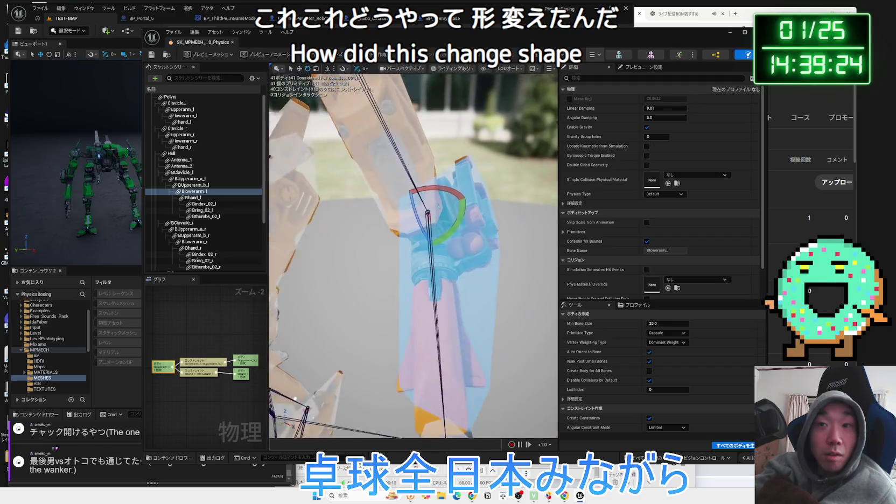
right_click(456, 225)
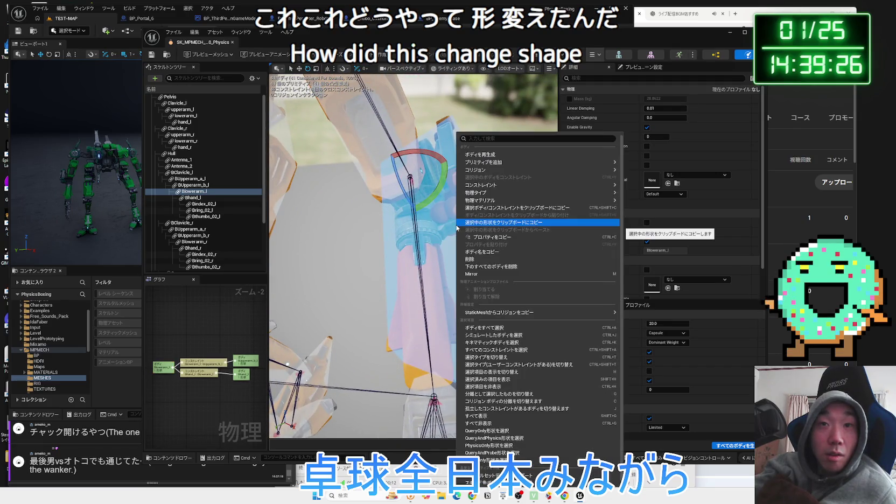
mouse_move(491, 189)
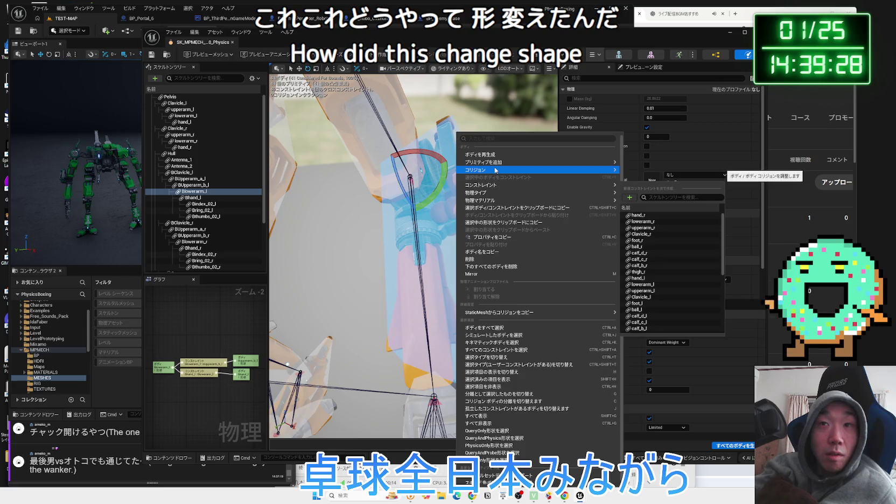
mouse_move(501, 163)
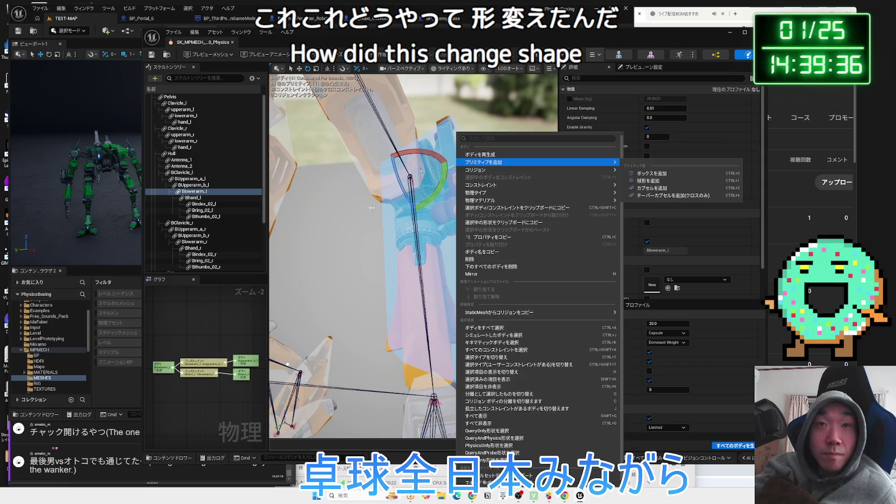
left_click(668, 189)
left_click(435, 216)
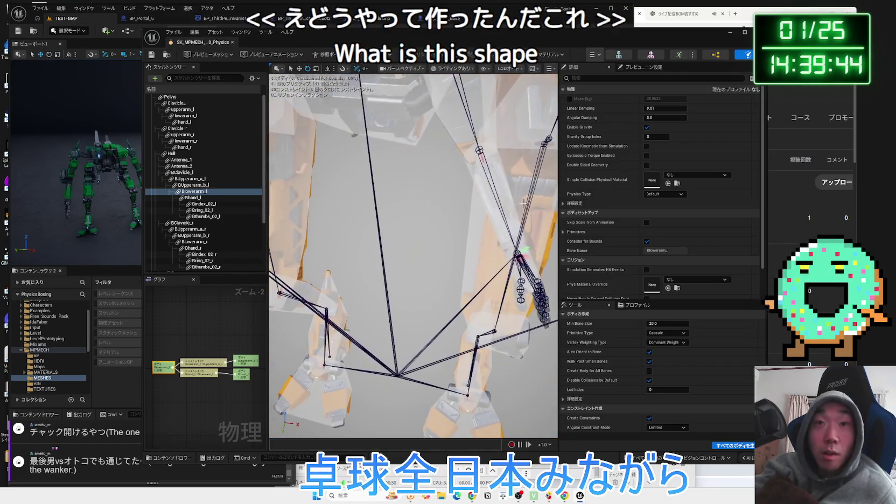
key("Escape")
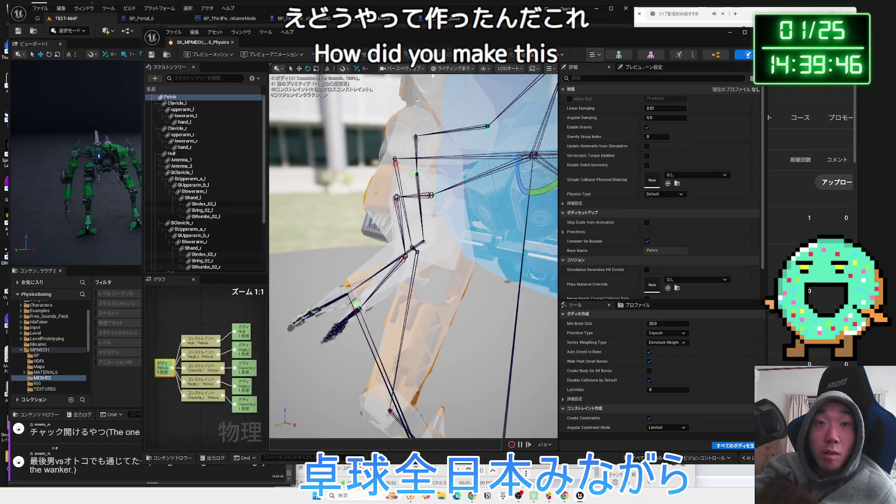
left_click(323, 274)
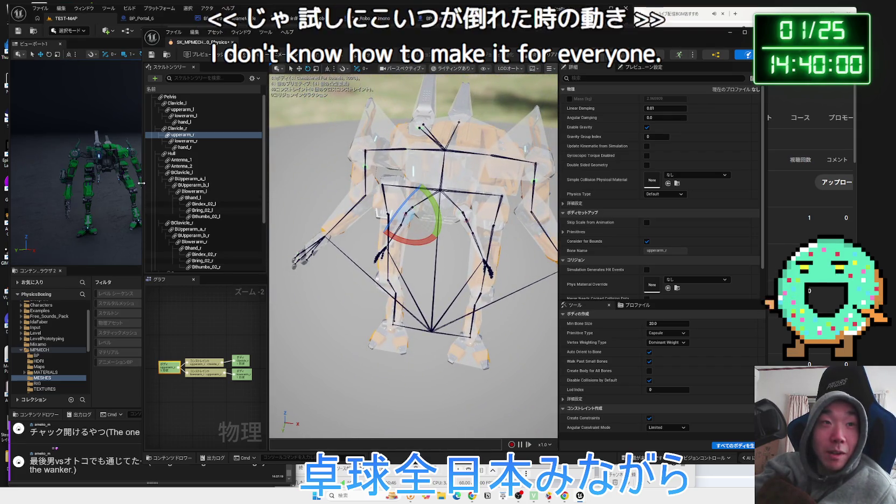
Start the ragdoll Simulate and drag the collapsing robot down and sideways.
left_click_drag(141, 184, 43, 184)
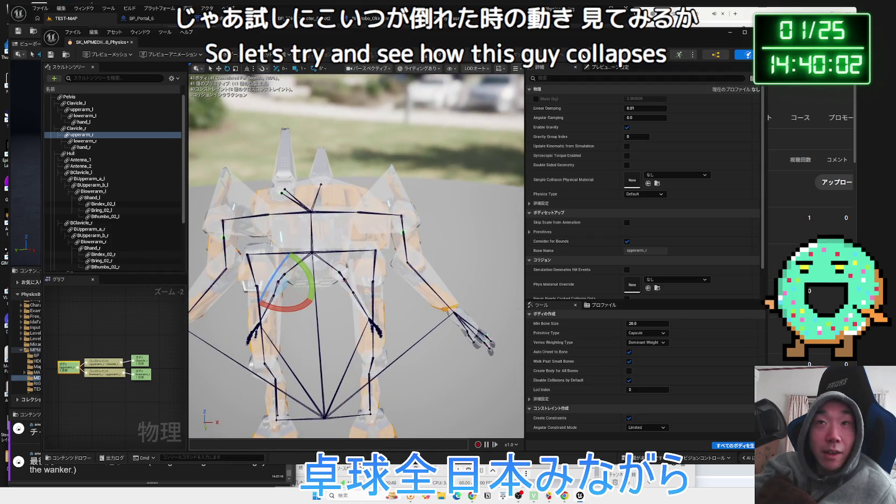
left_click(596, 55)
left_click(611, 89)
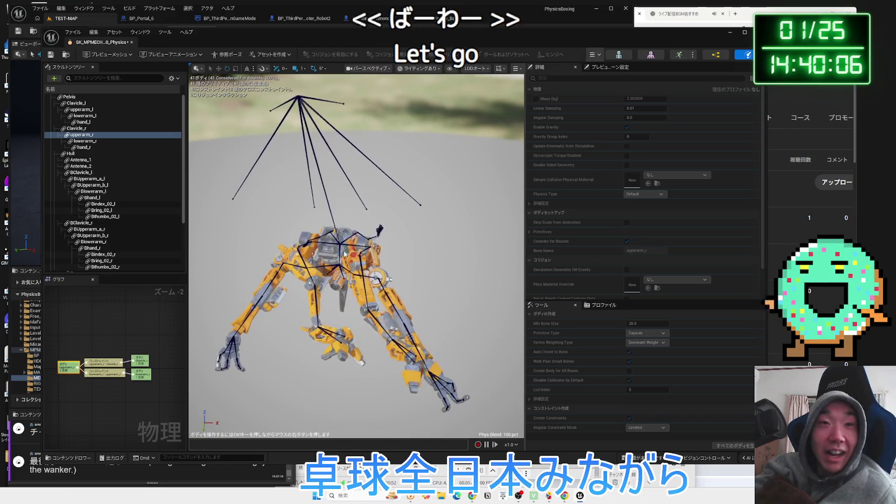
mouse_move(311, 144)
left_mouse_down()
mouse_move(237, 141)
mouse_move(420, 330)
mouse_move(410, 346)
mouse_move(454, 298)
left_mouse_up()
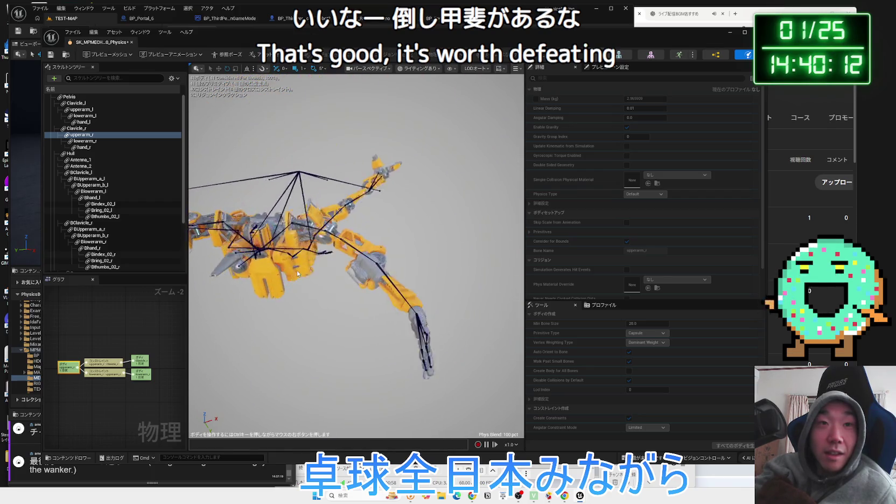
Grab the robot's right arm and forearm, lifting and pulling them to test the ragdoll.
left_click_drag(389, 101, 389, 101)
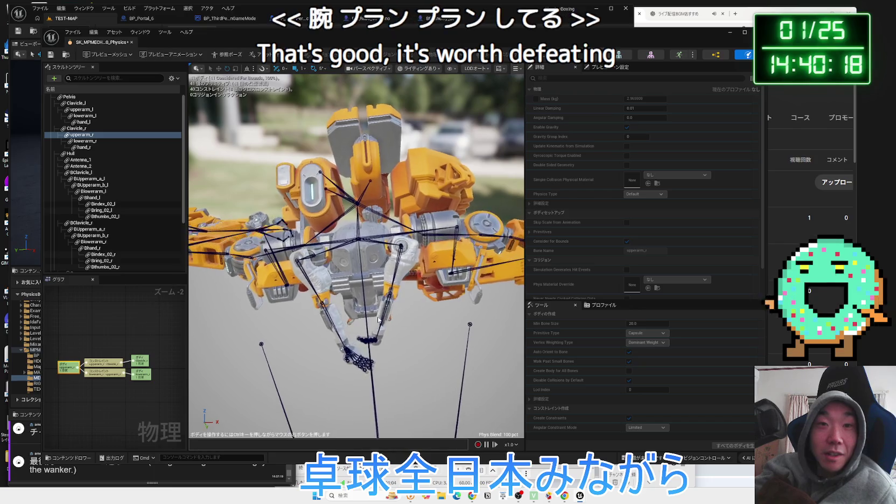
left_click_drag(396, 308, 430, 184)
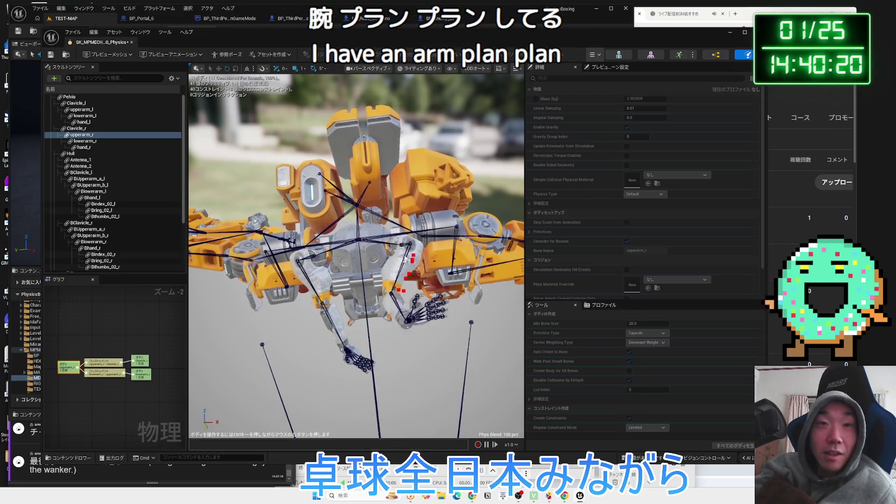
left_click_drag(416, 244, 412, 269)
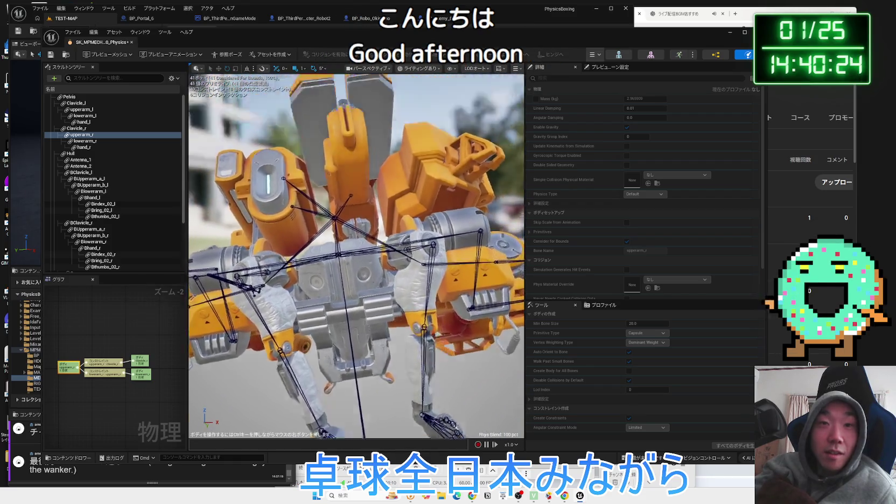
mouse_move(438, 306)
left_mouse_down()
mouse_move(441, 168)
mouse_move(423, 108)
mouse_move(403, 196)
left_mouse_up()
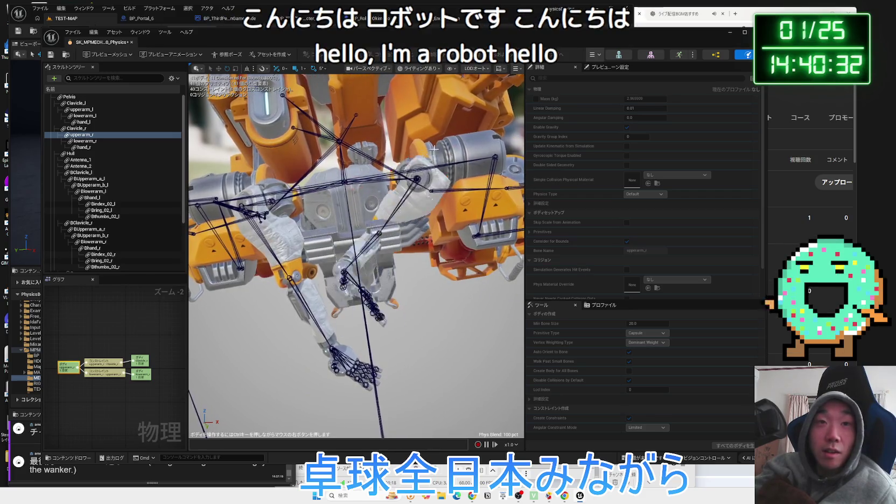
mouse_move(449, 121)
left_mouse_down()
mouse_move(366, 155)
mouse_move(405, 210)
mouse_move(364, 205)
left_mouse_up()
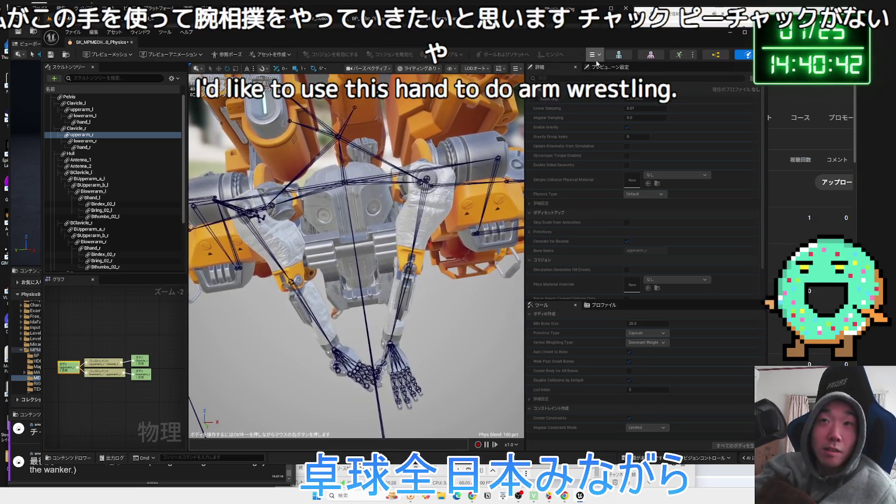
Leave the Physics Asset editor and browse the MPMECH folders into the BP folder.
key("f")
key("alt+Tab")
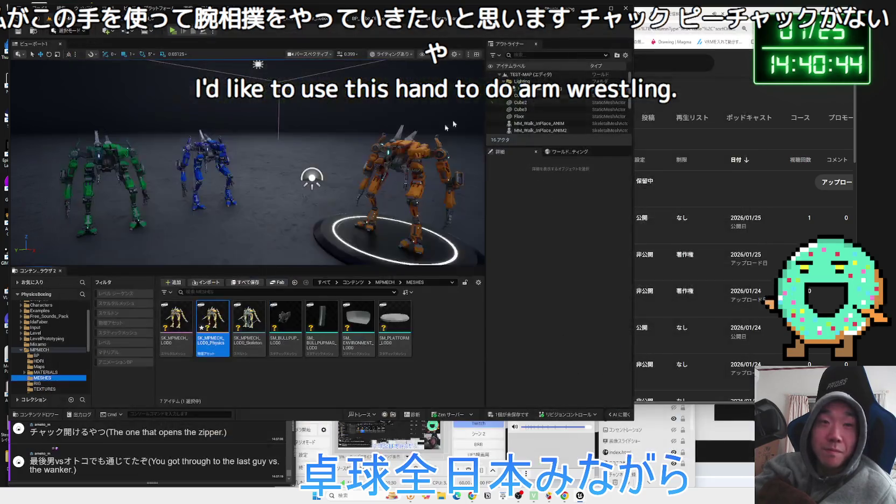
key("alt+Left")
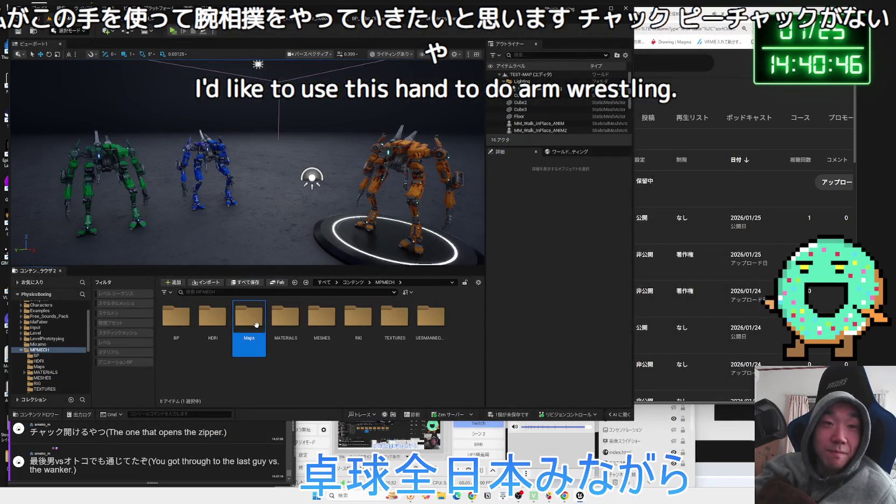
double_click(272, 322)
key("alt+Left")
double_click(272, 322)
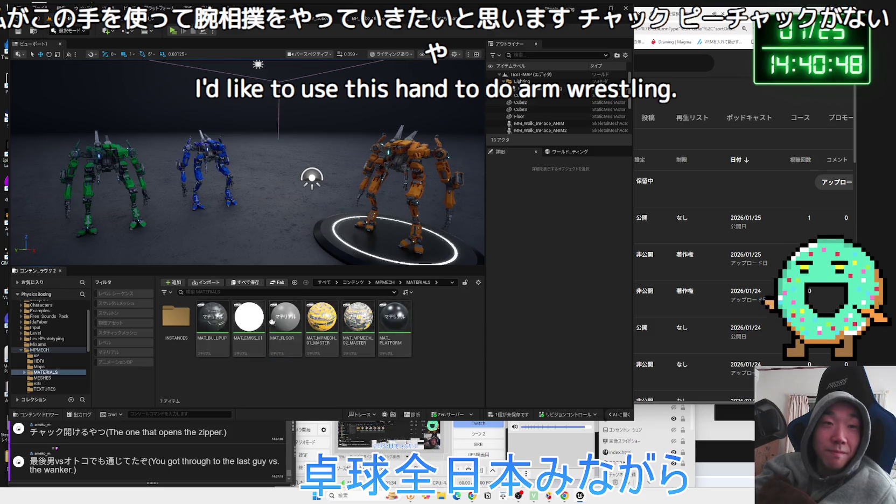
double_click(174, 322)
key("alt+Left")
key("alt+Left")
double_click(172, 323)
key("alt+Left")
double_click(172, 323)
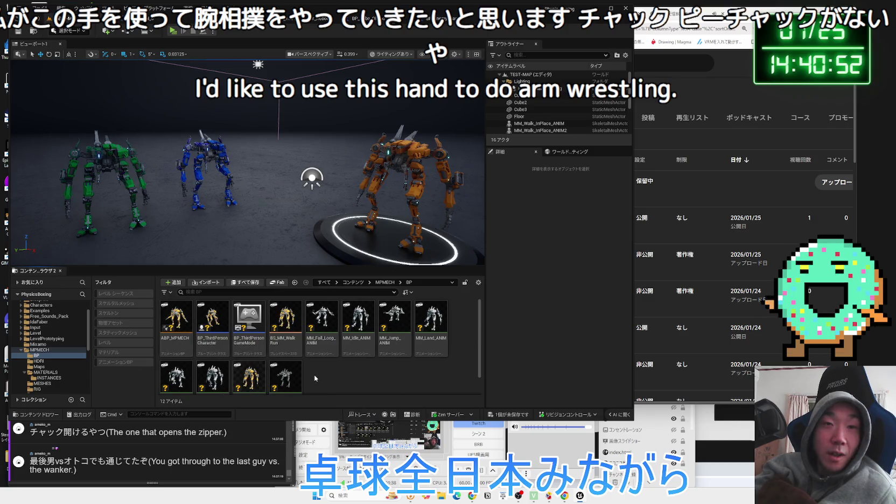
Preview the Walk_Fwd_Rifle_Ironsights, MM_Walk_InPlace and MM_Walk_Fwd animations.
scroll(315, 378, "down", 1)
left_click(286, 370)
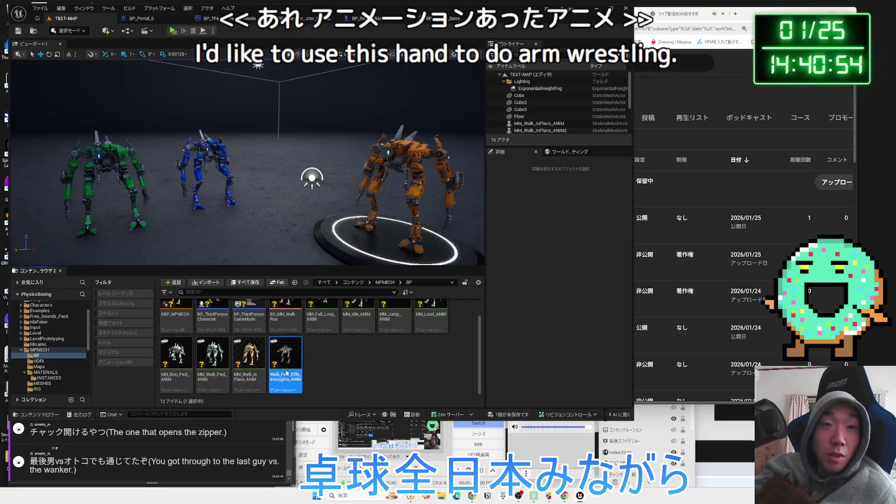
double_click(286, 370)
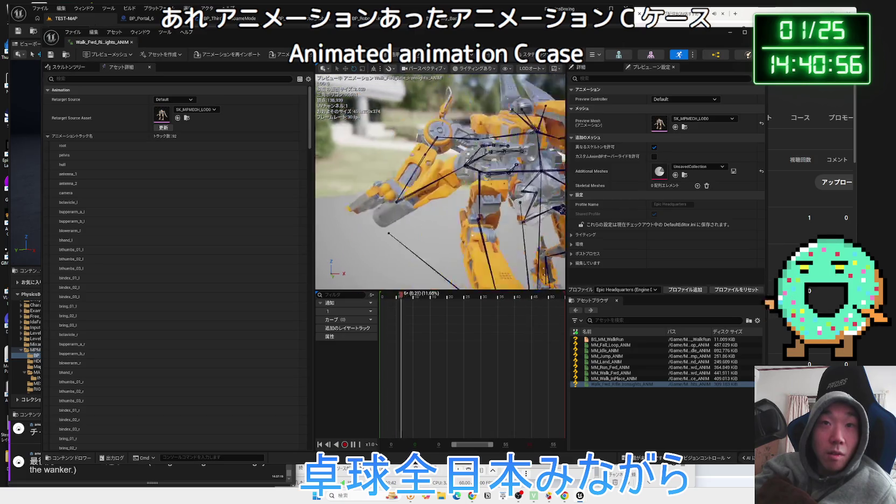
left_click(132, 42)
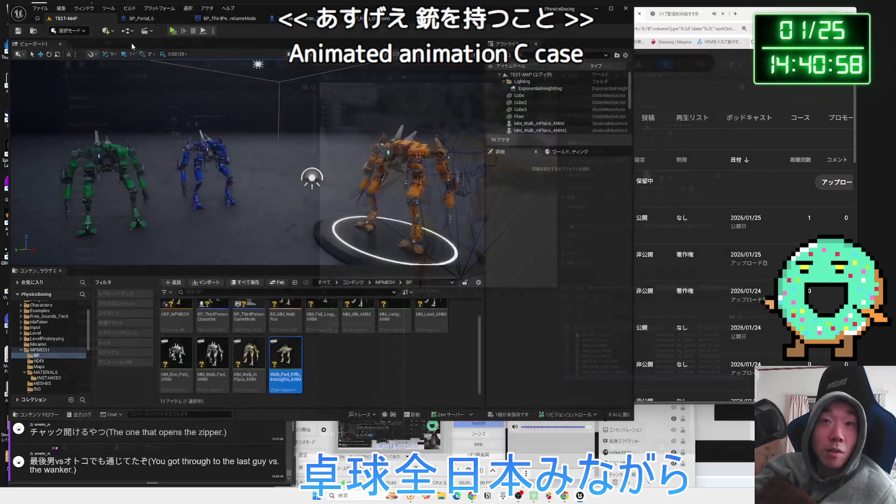
double_click(249, 357)
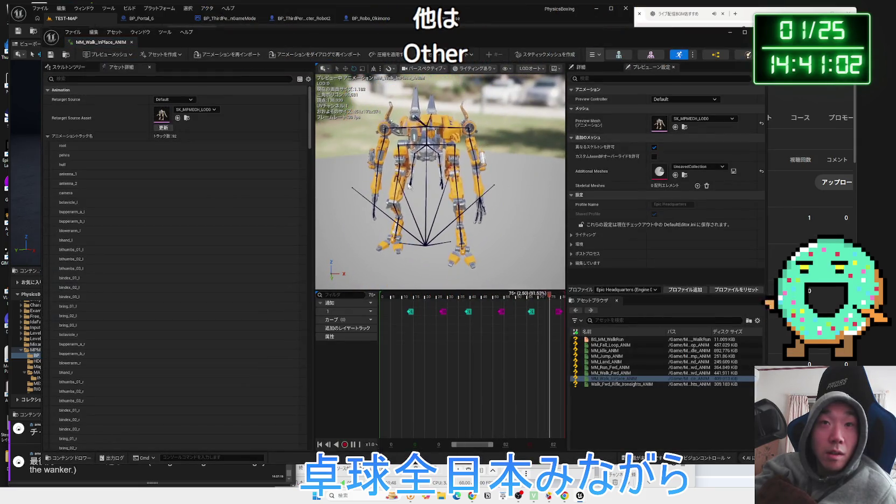
left_click(132, 43)
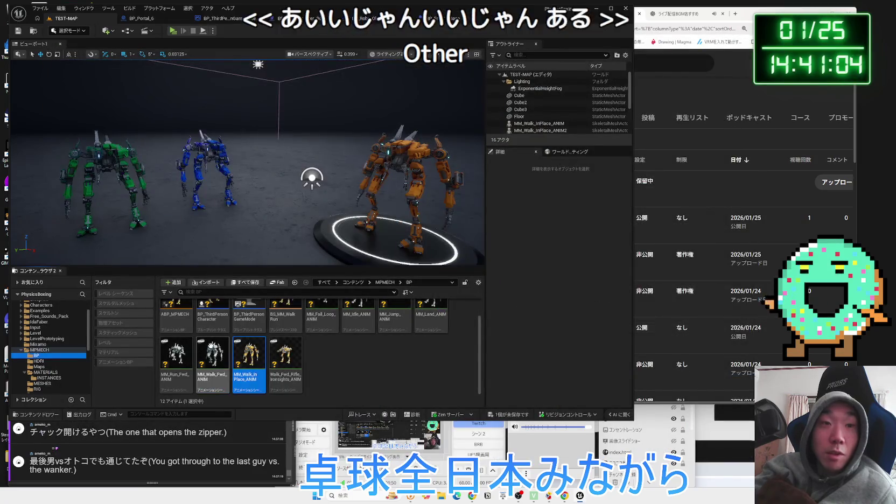
double_click(213, 356)
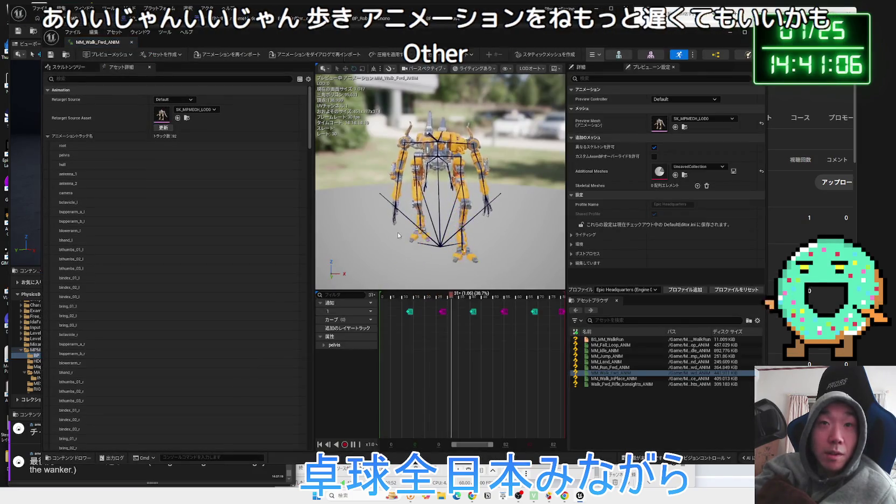
left_click(131, 42)
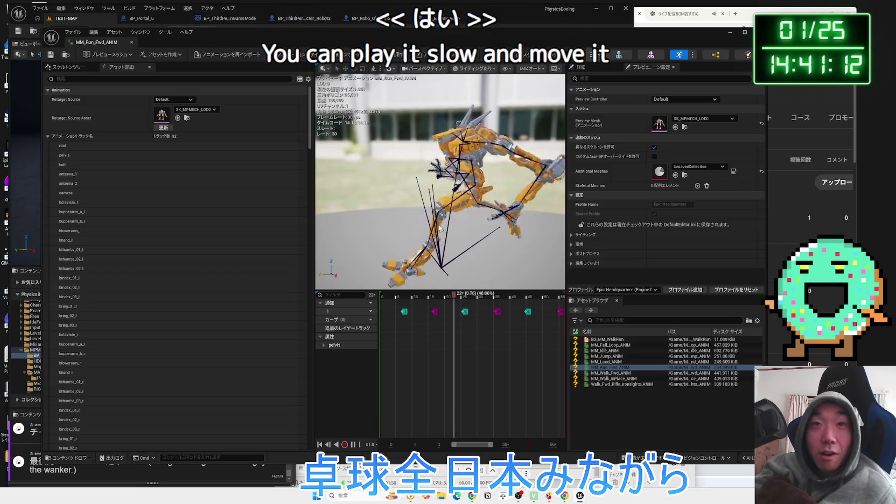
Preview the MM_Run_Fwd, MM_Land, MM_Jump, MM_Idle and MM_Fall_Loop animations, then select the game mode blueprint.
left_click(131, 42)
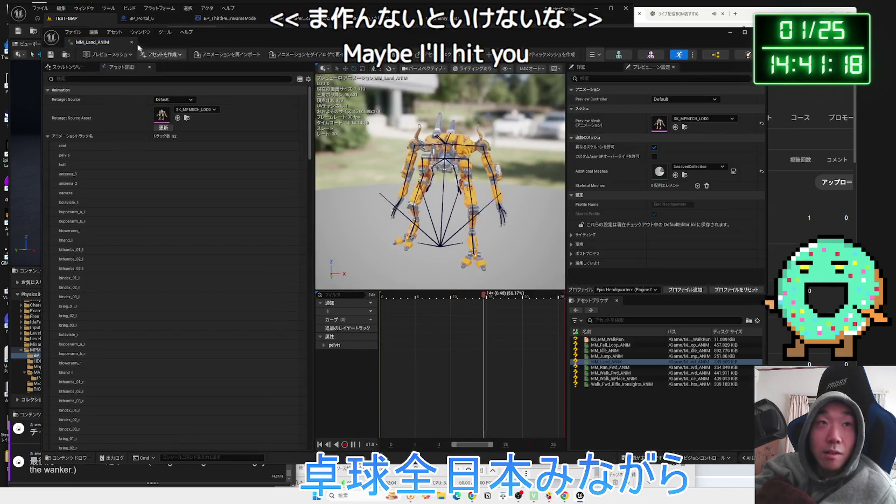
left_click(131, 42)
double_click(395, 329)
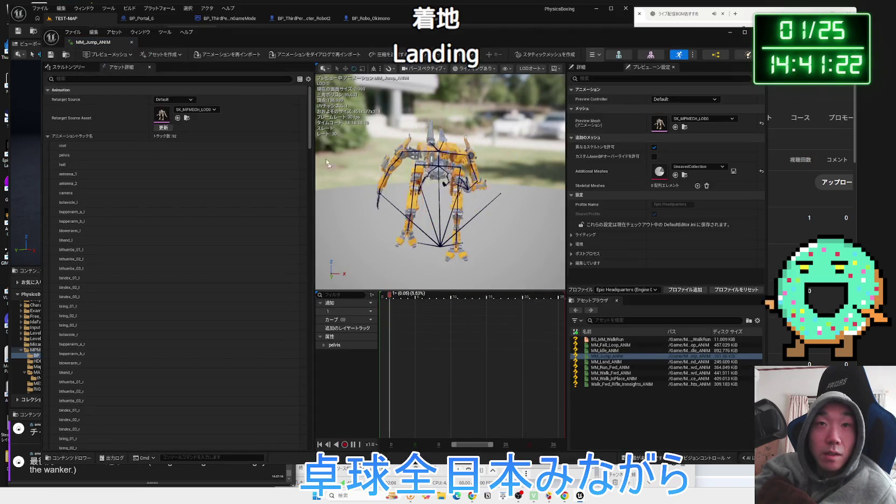
left_click(131, 42)
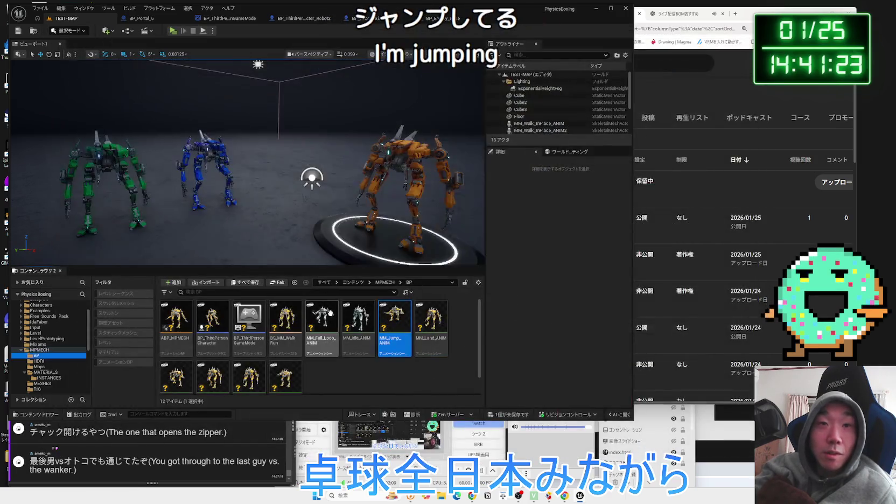
double_click(358, 323)
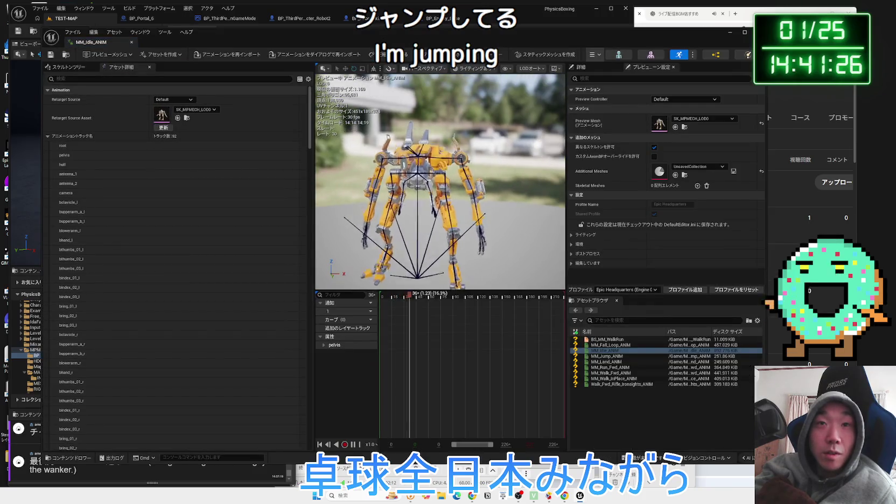
left_click(131, 43)
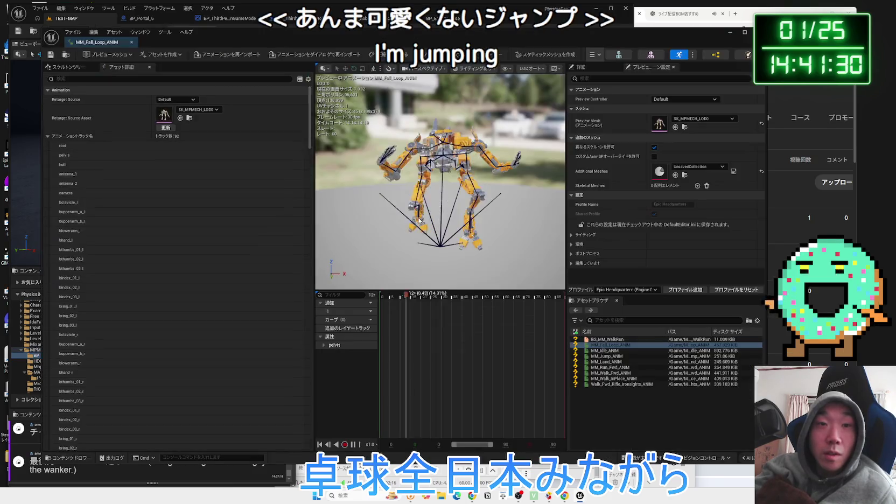
left_click(131, 42)
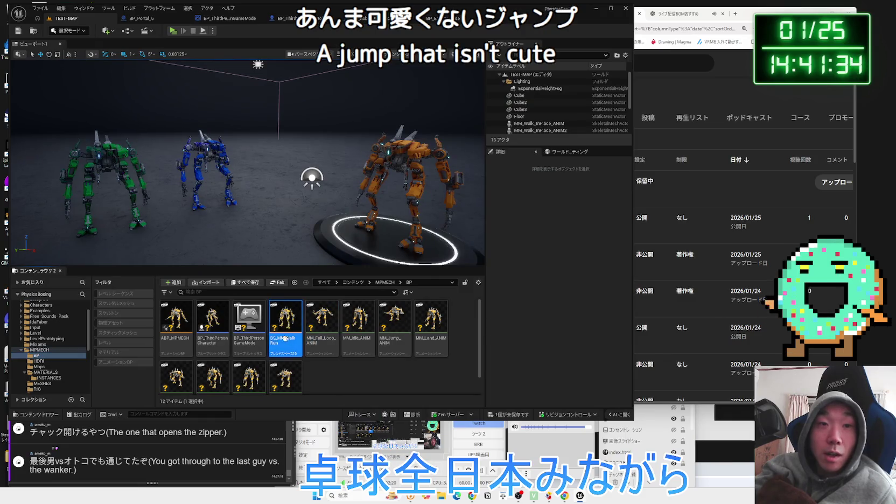
left_click(255, 342)
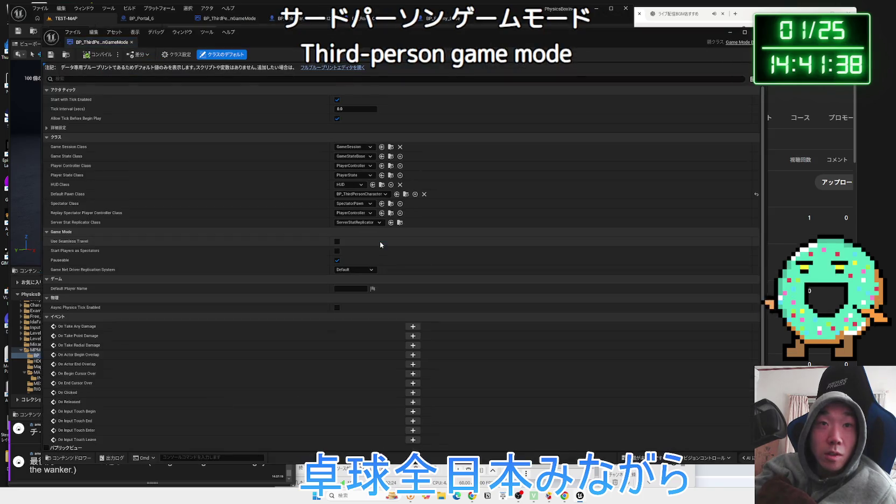
Glance at the game mode blueprint, then open BP_ThirdPersonCharacter and compile it.
left_click(332, 68)
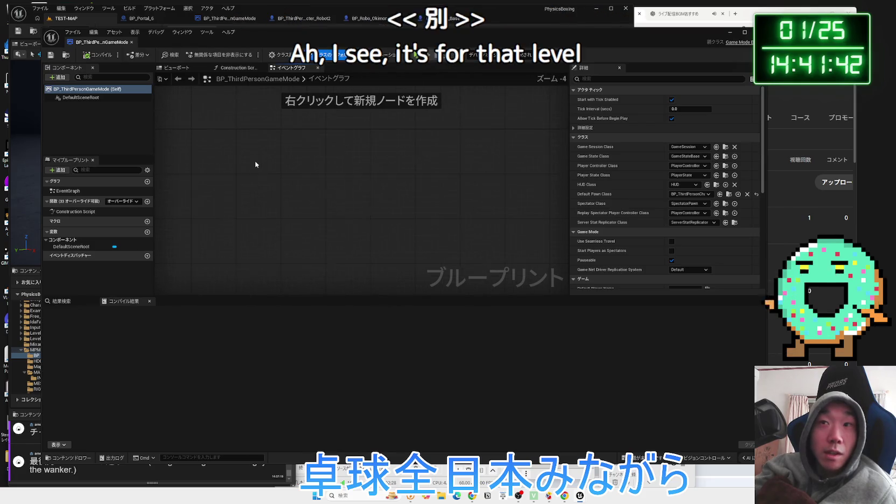
key("super+Down")
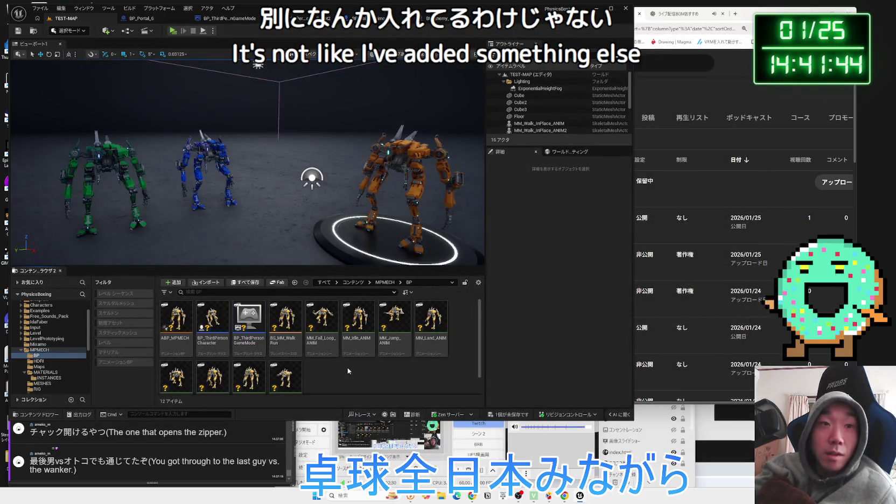
double_click(217, 321)
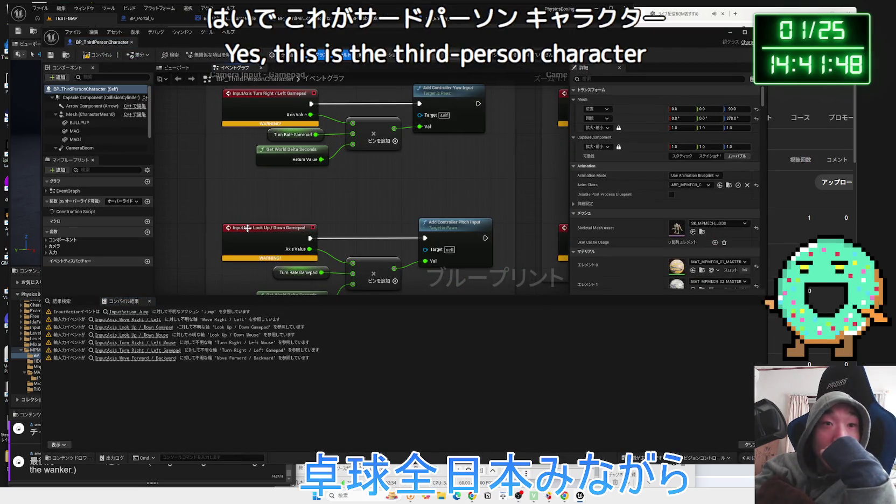
left_click(247, 228)
scroll(270, 216, "down", 5)
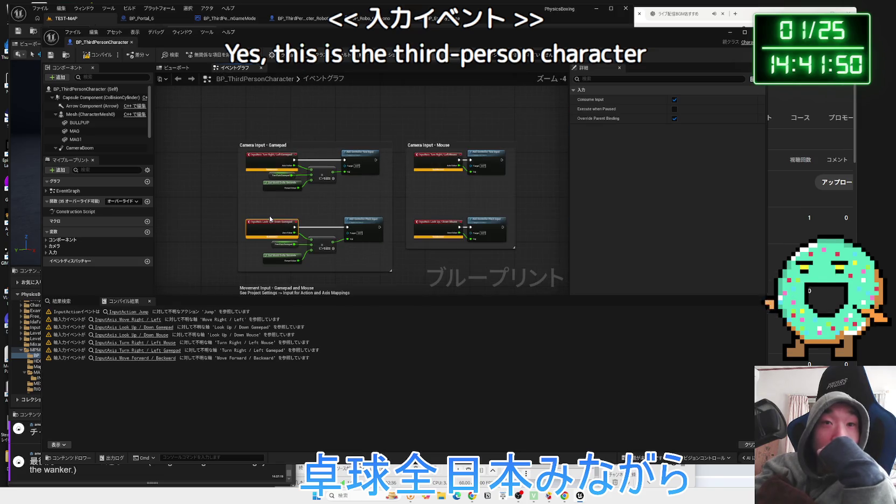
left_click_drag(269, 215, 246, 193)
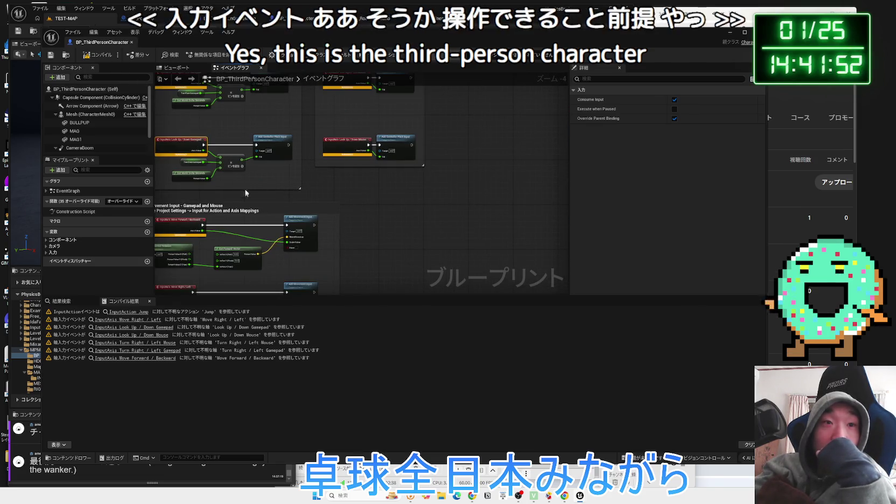
key("F7")
Review the Camera Input nodes, save the mech physics asset, and close the blueprint editor.
scroll(274, 205, "up", 4)
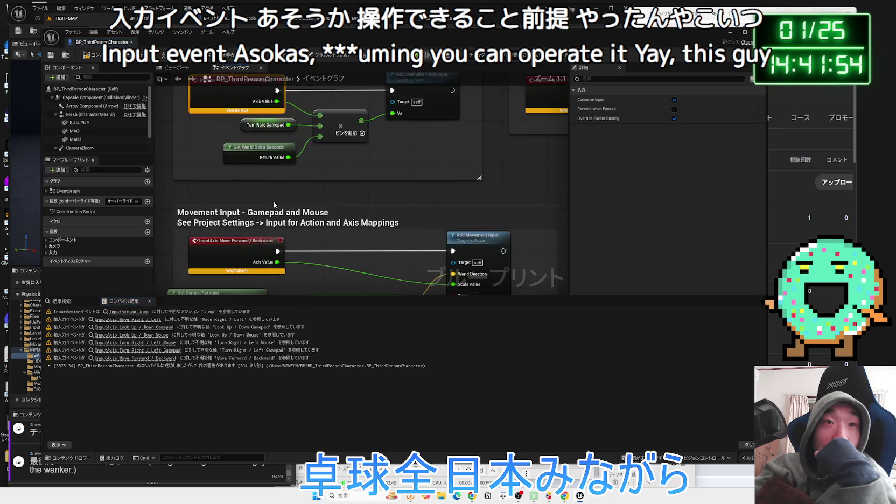
scroll(243, 255, "down", 6)
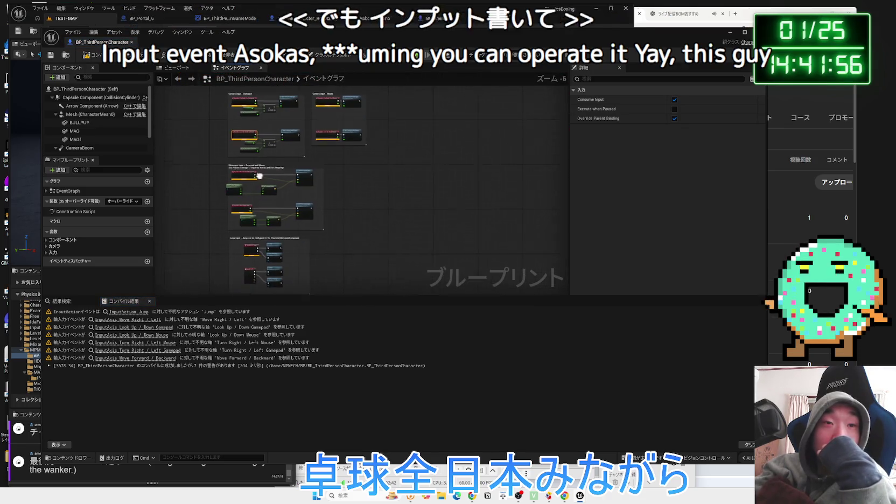
scroll(282, 189, "up", 4)
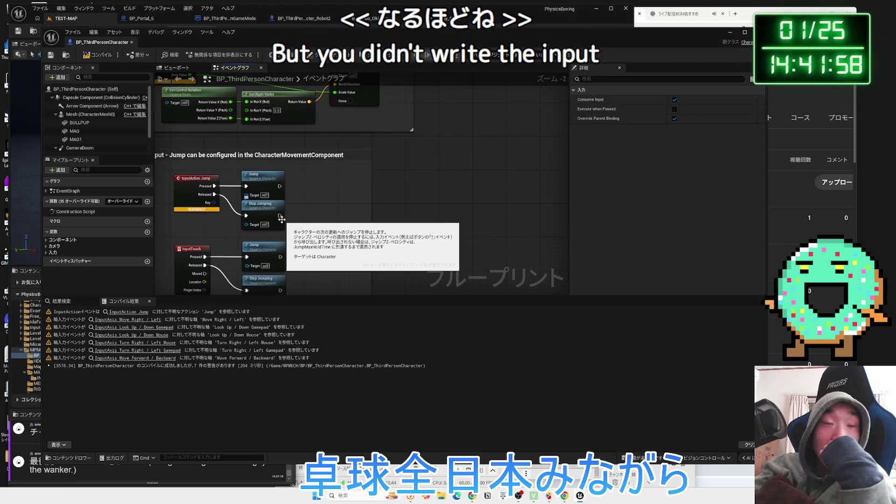
scroll(343, 185, "down", 2)
left_click_drag(343, 185, 387, 270)
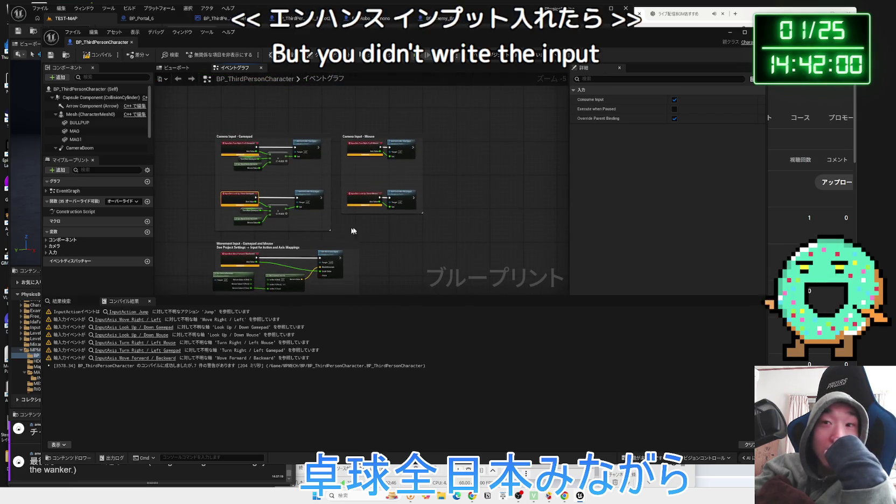
key("ctrl+shift+s")
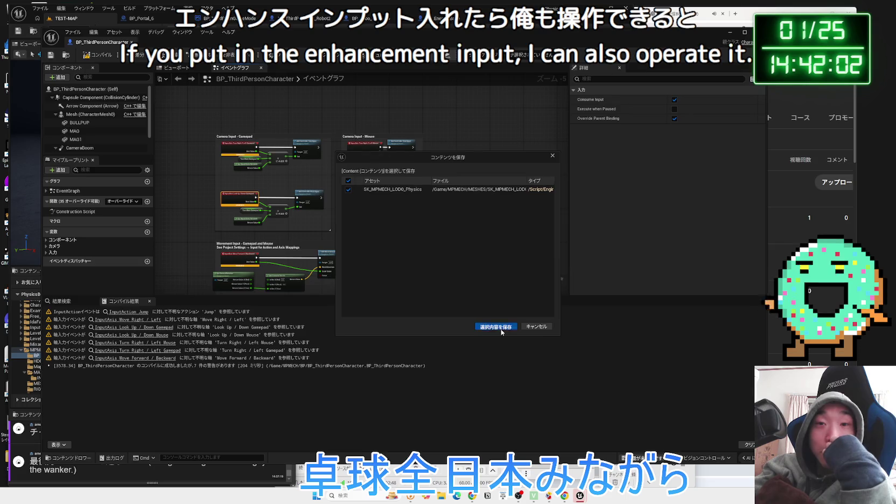
left_click(499, 328)
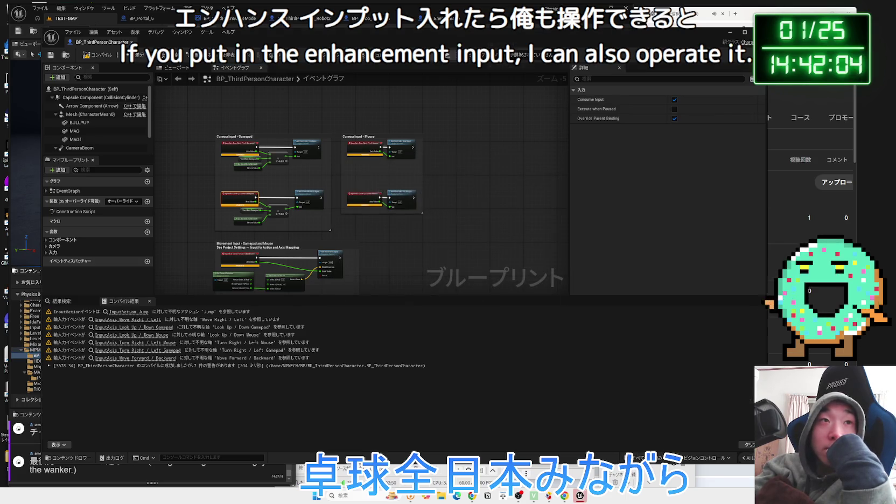
left_click(579, 495)
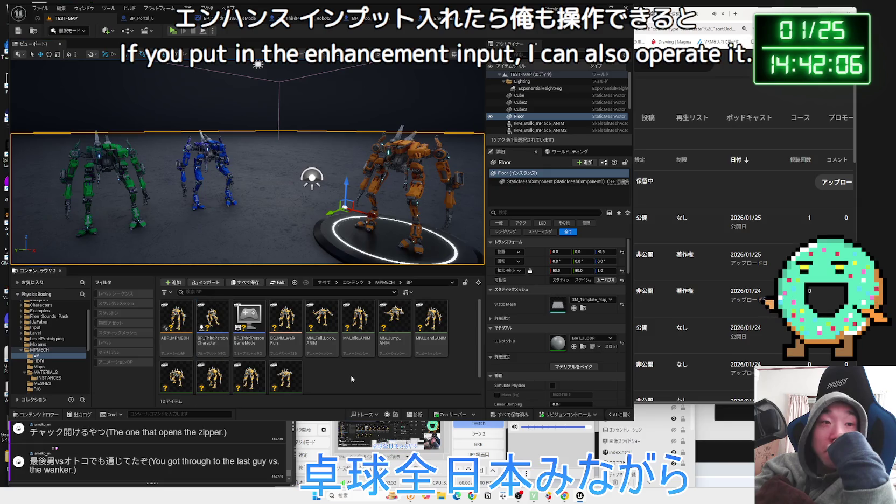
Inspect the ABP_MPMECH AnimGraph, close it, and show MPMECH's subfolders in the folder tree.
double_click(177, 323)
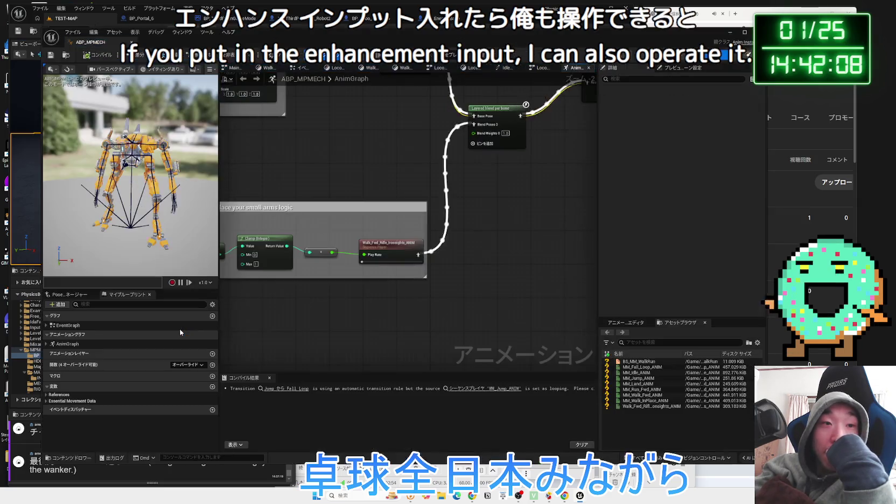
scroll(345, 230, "down", 5)
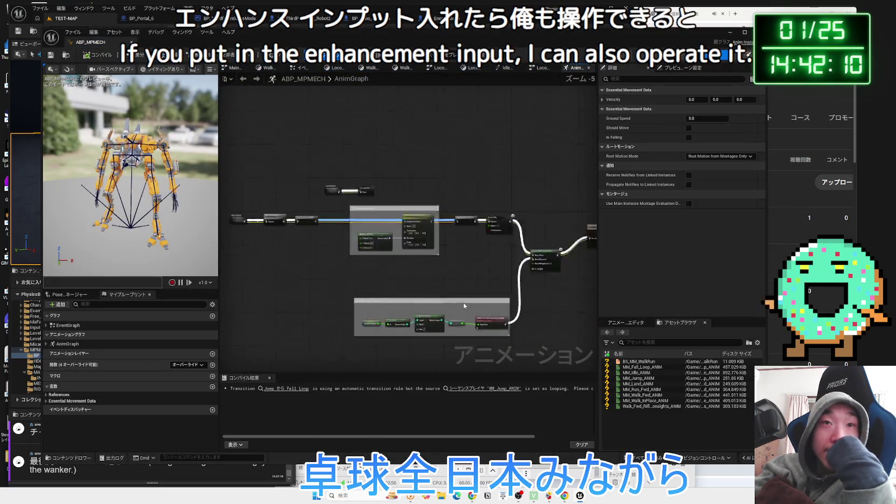
scroll(377, 253, "up", 2)
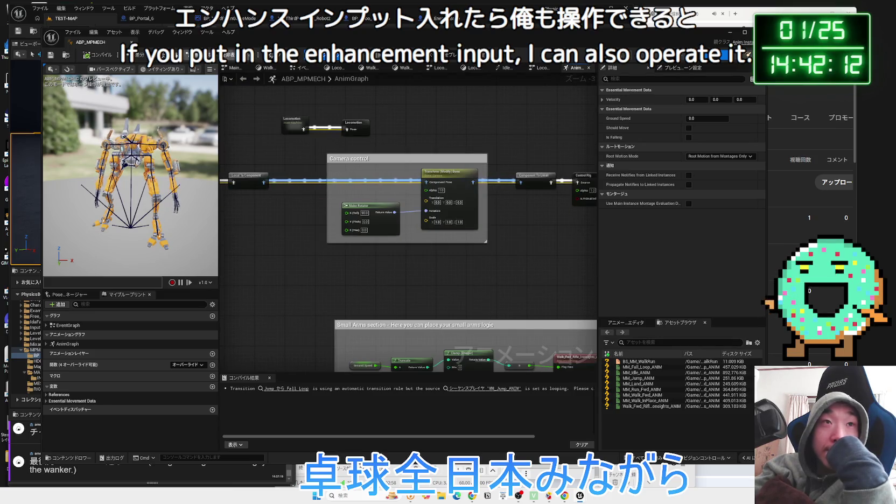
left_click(66, 18)
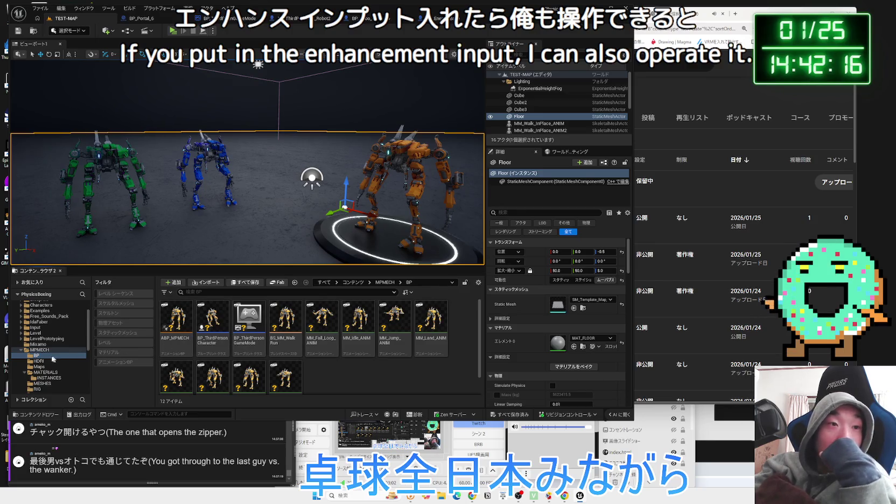
left_click(25, 350)
left_click(22, 340)
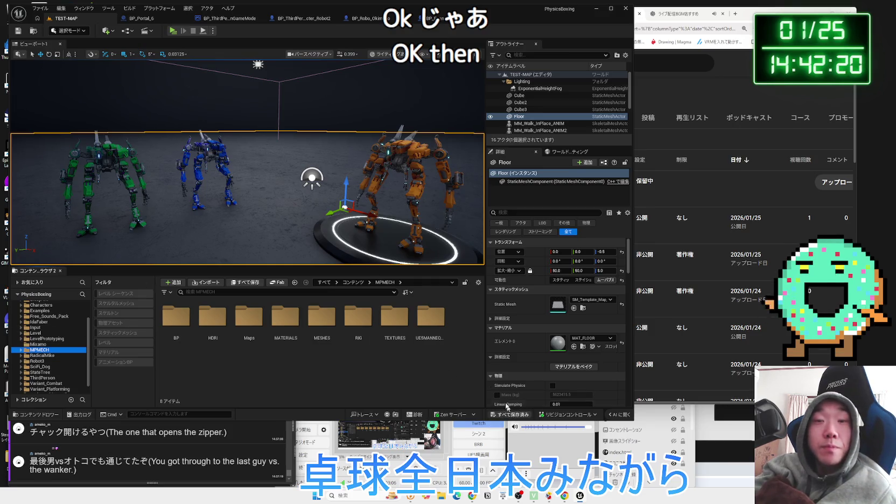
Glance at the BP_Portal_6 blueprint and return to the TEST-MAP level editor.
left_click(154, 23)
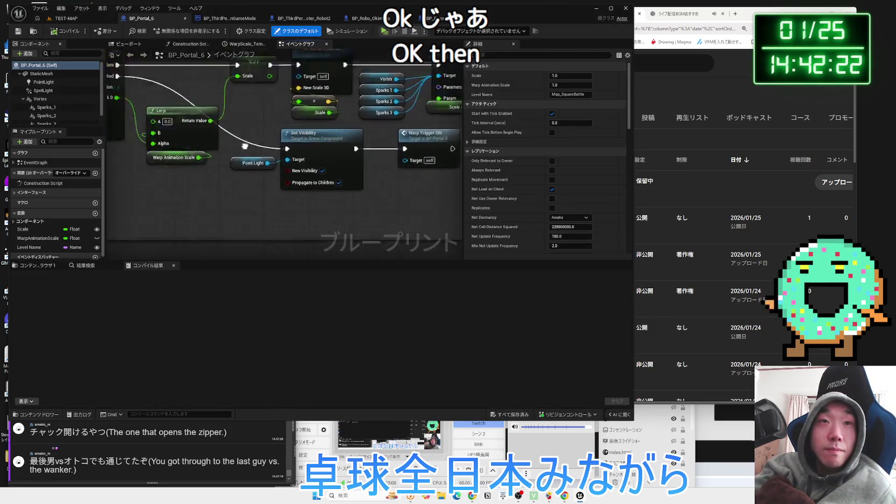
scroll(349, 186, "up", 1)
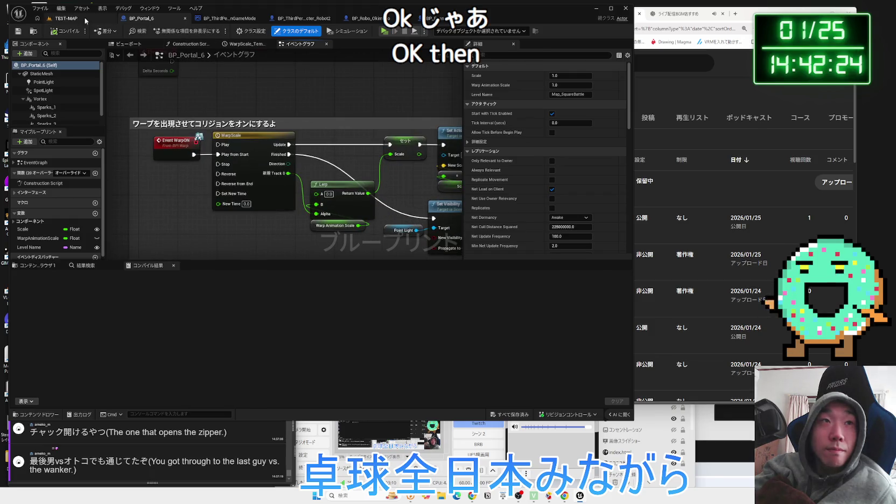
left_click(84, 19)
Navigate to Level > WhiteStage, open Map_White3, and start playing it.
left_click(47, 353)
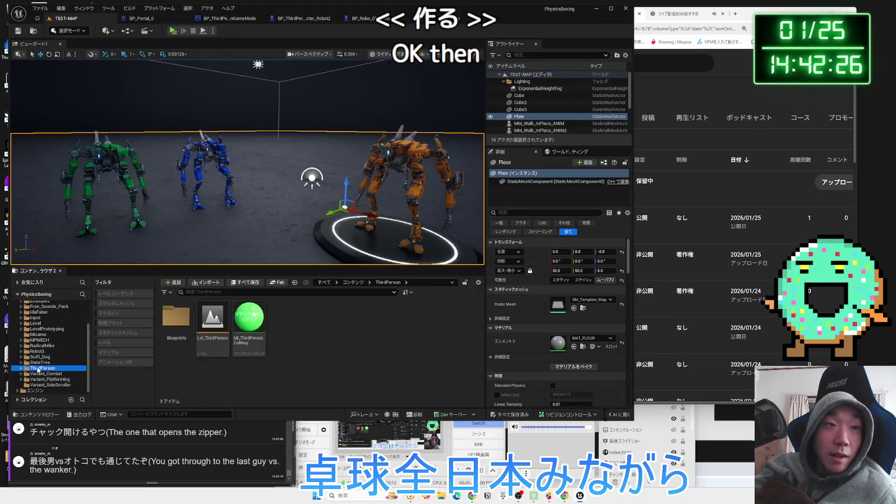
left_click(38, 356)
left_click(34, 335)
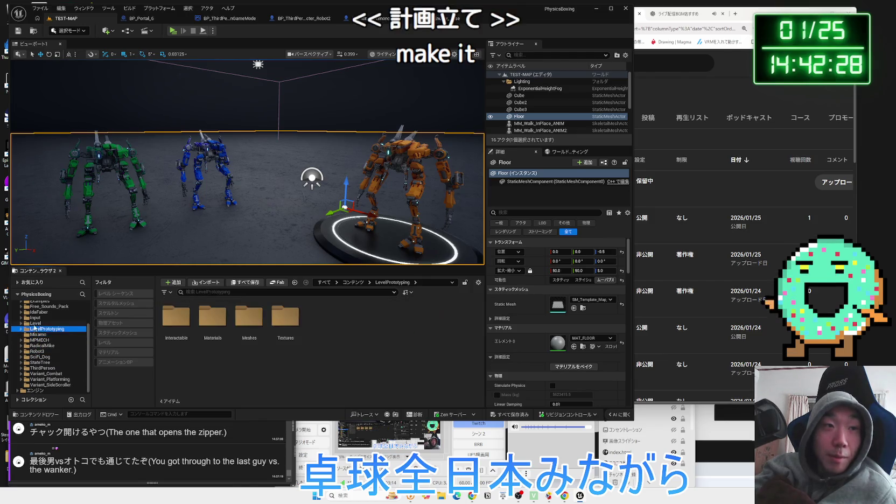
left_click(36, 323)
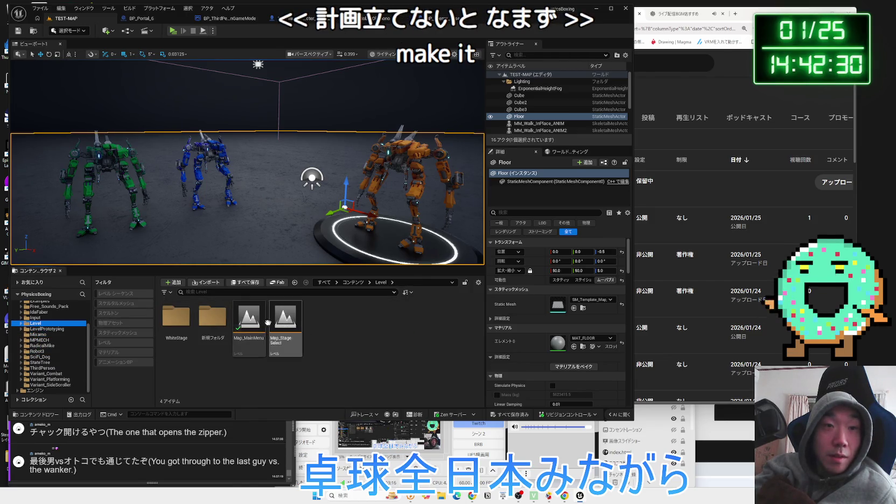
double_click(177, 321)
double_click(247, 324)
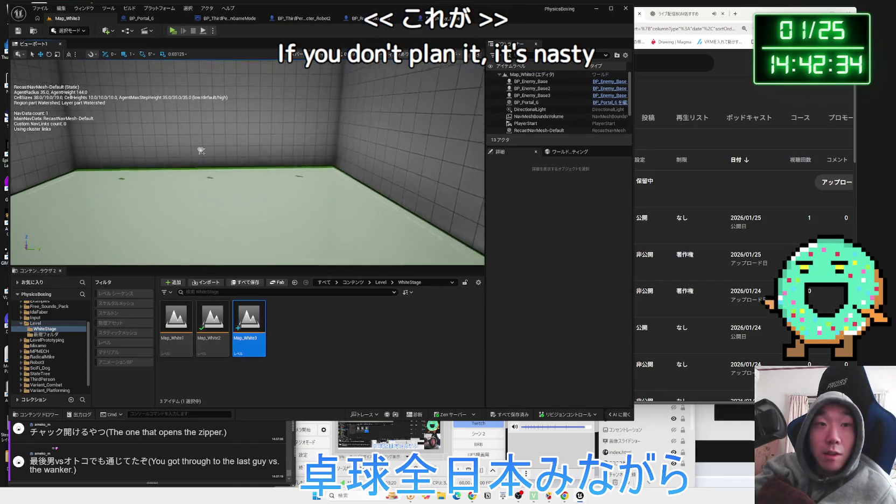
left_click(173, 30)
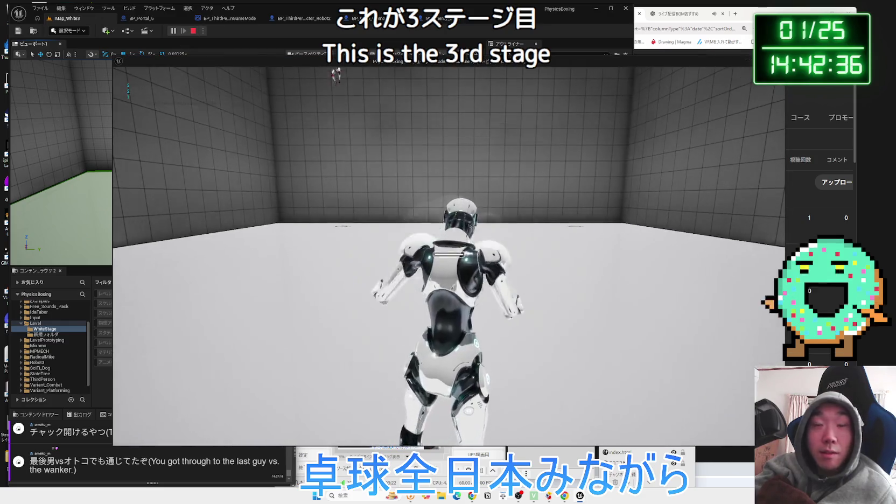
Walk the player robot into the three silver enemy robots and punch them.
key("w")
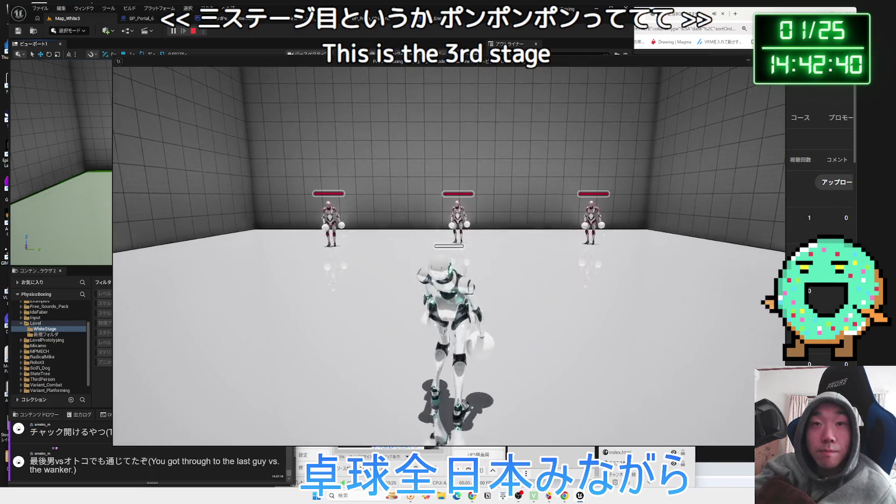
key("w")
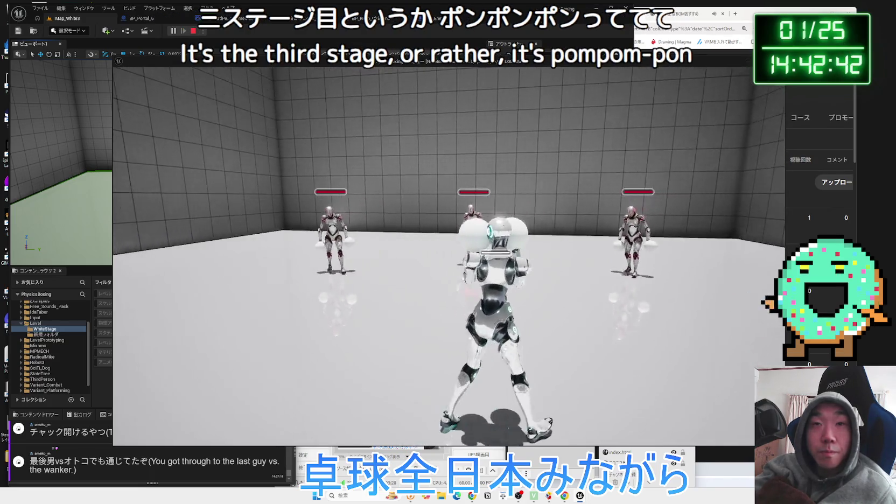
left_click(448, 255)
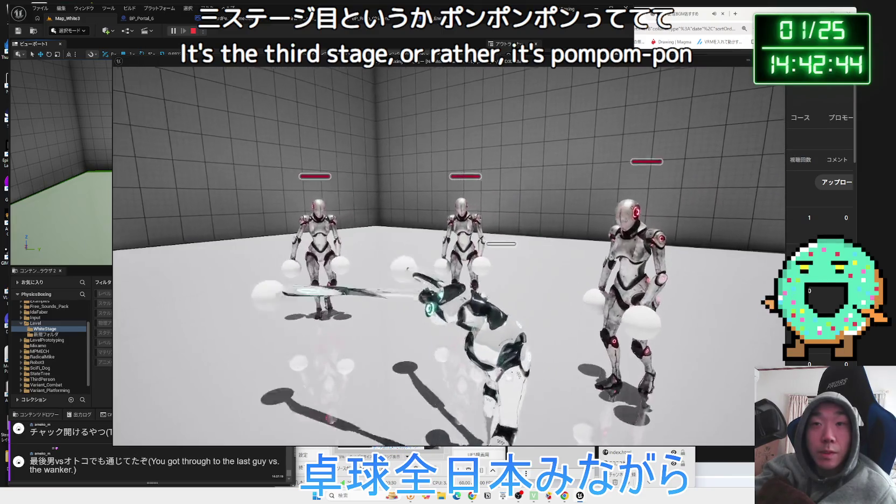
key("w")
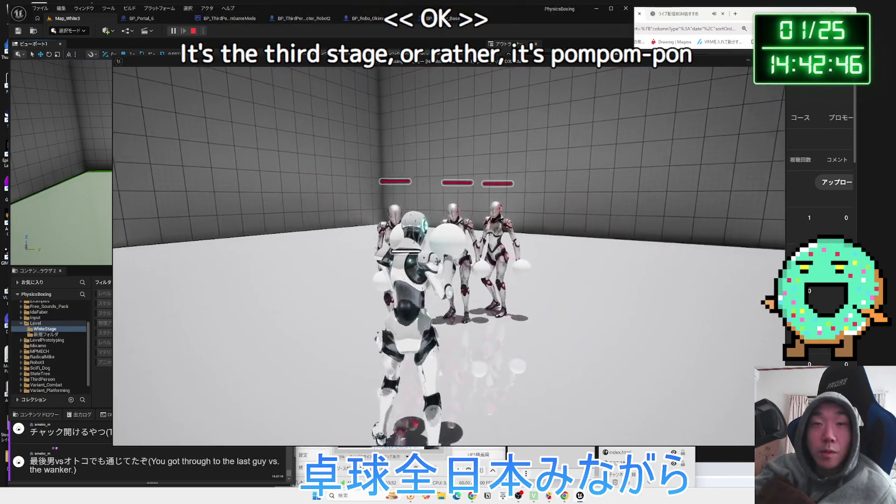
key("a")
key("w")
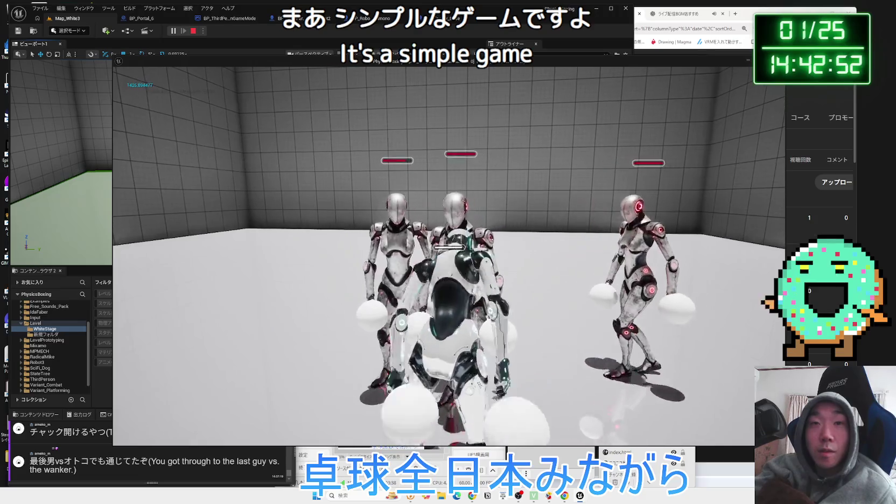
key("w")
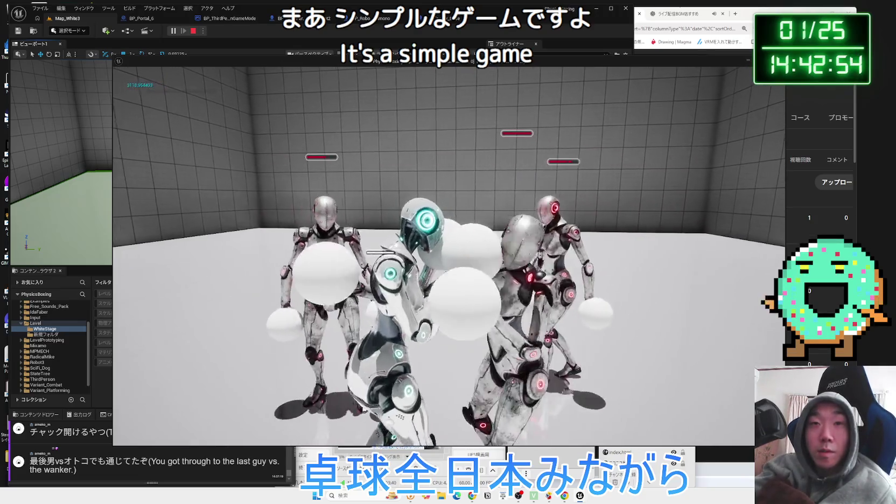
key("w")
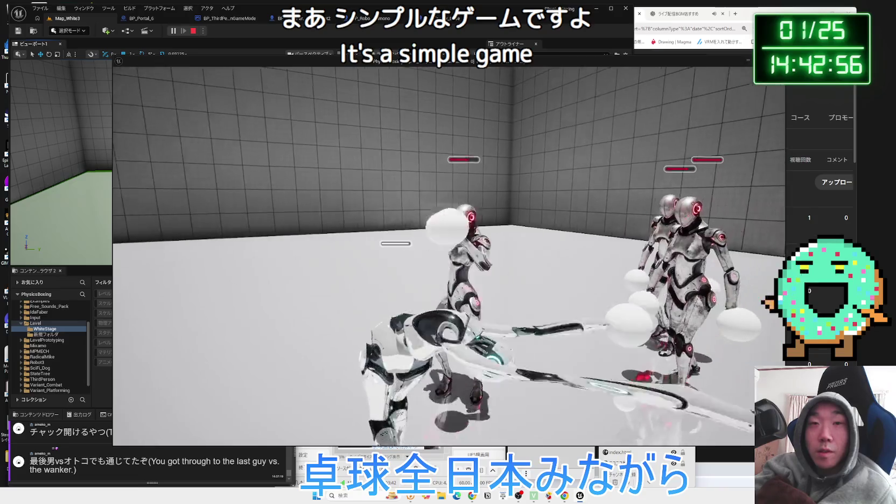
key("w")
key("w")
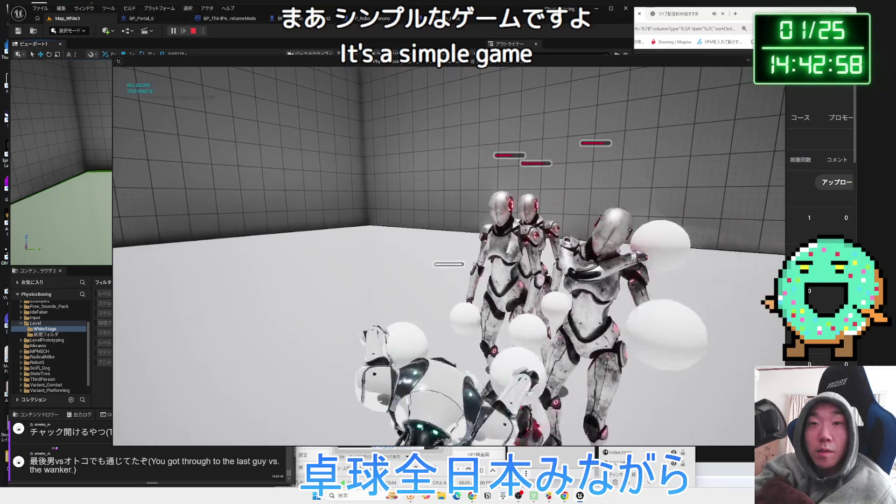
key("w")
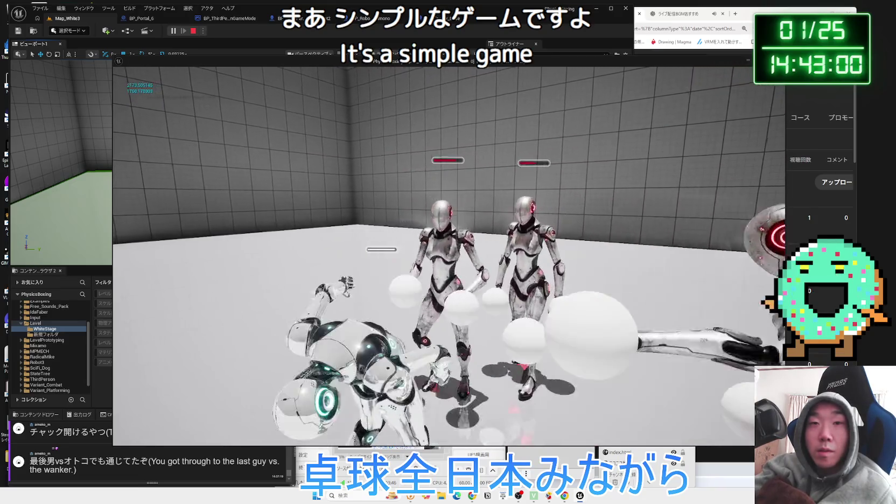
key("w")
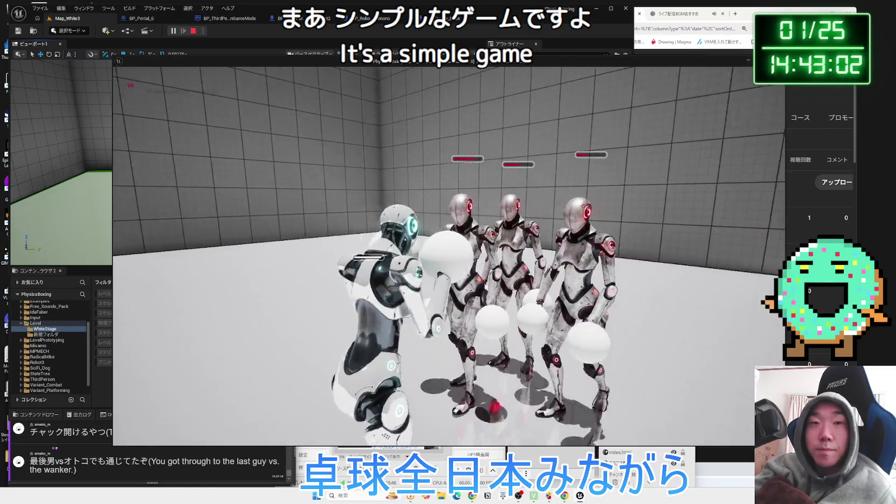
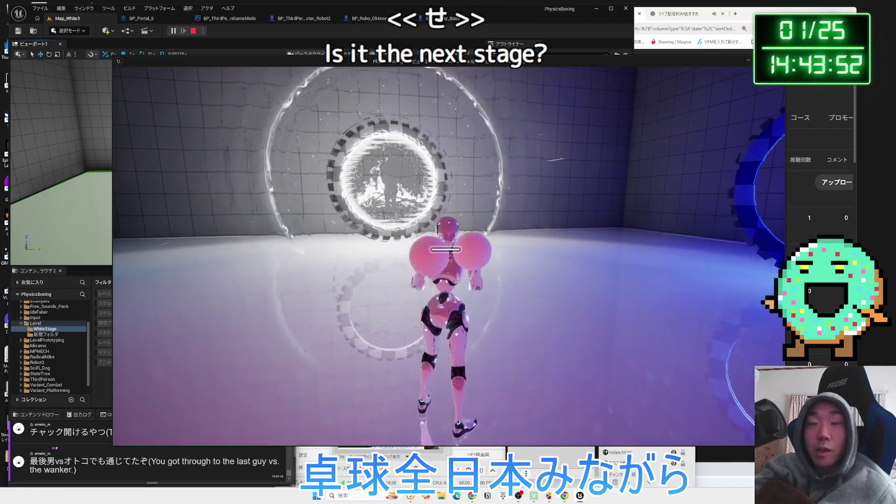
Stop the play test and browse the Level, Characters and Enemy content folders.
key("Escape")
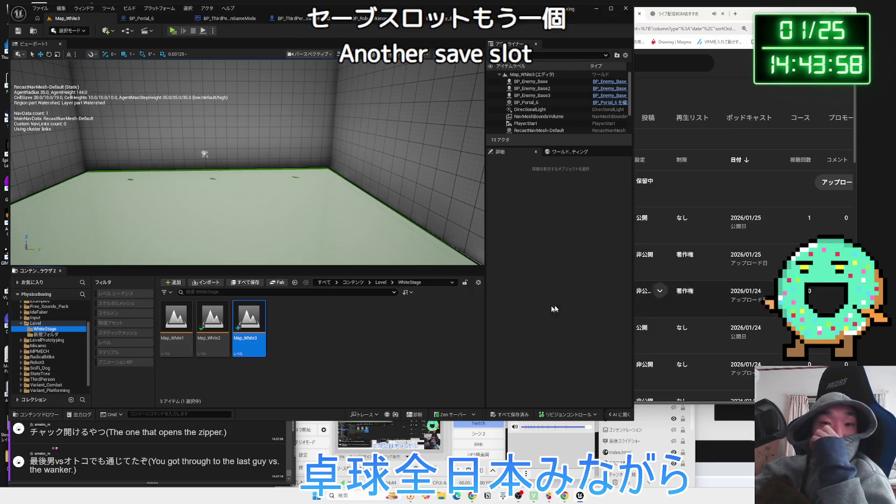
left_click(21, 323)
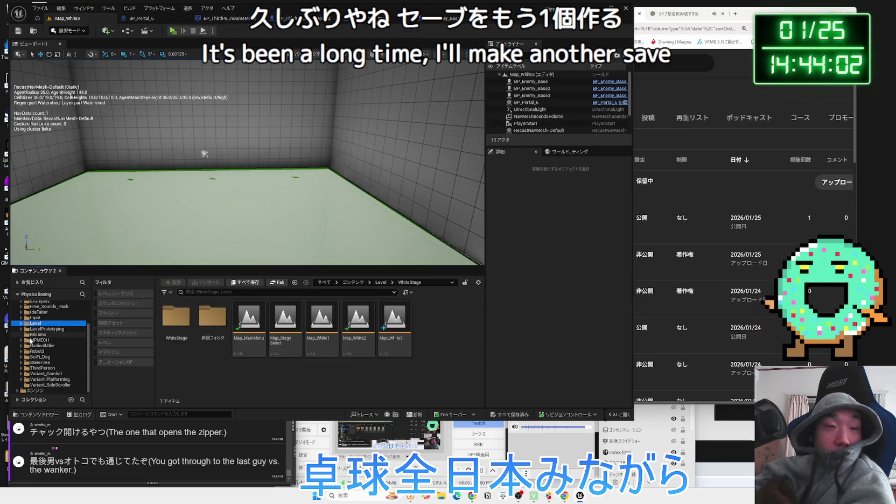
scroll(30, 341, "up", 3)
left_click(36, 332)
double_click(213, 318)
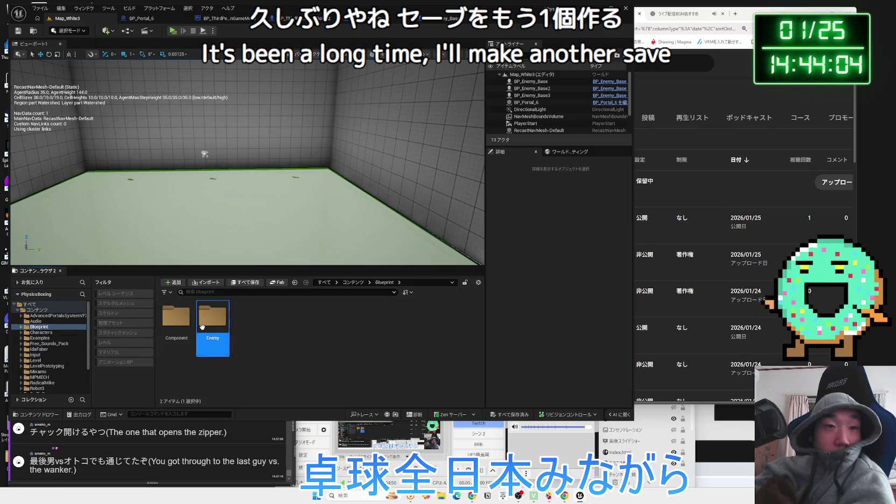
key("alt+Left")
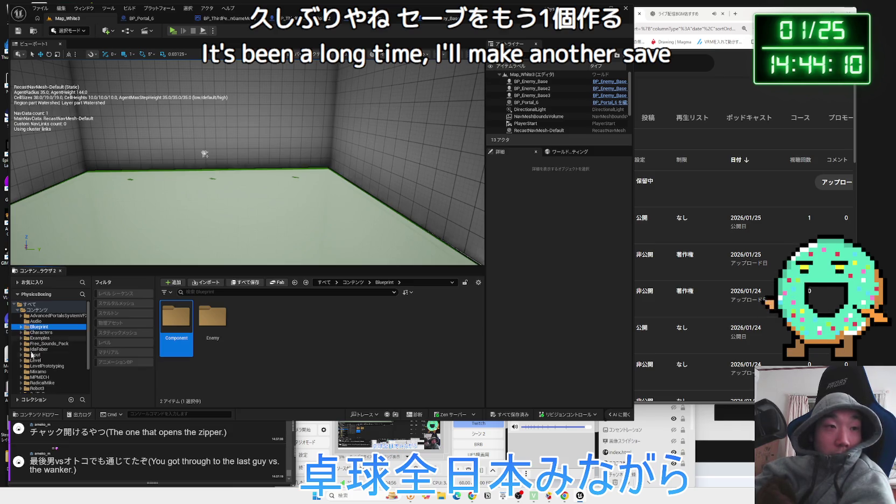
Go to the Examples folder and open the S_GameSettings structure.
left_click(34, 365)
left_click(32, 355)
left_click(39, 344)
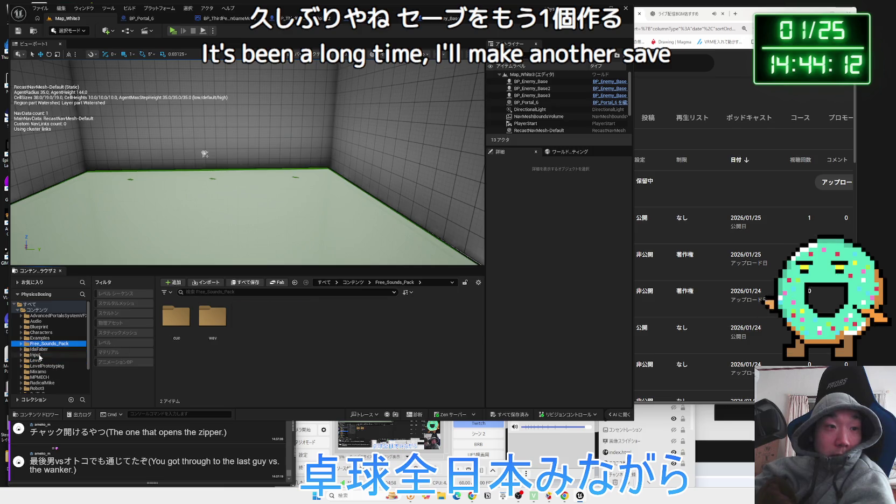
left_click(39, 338)
left_click(255, 348)
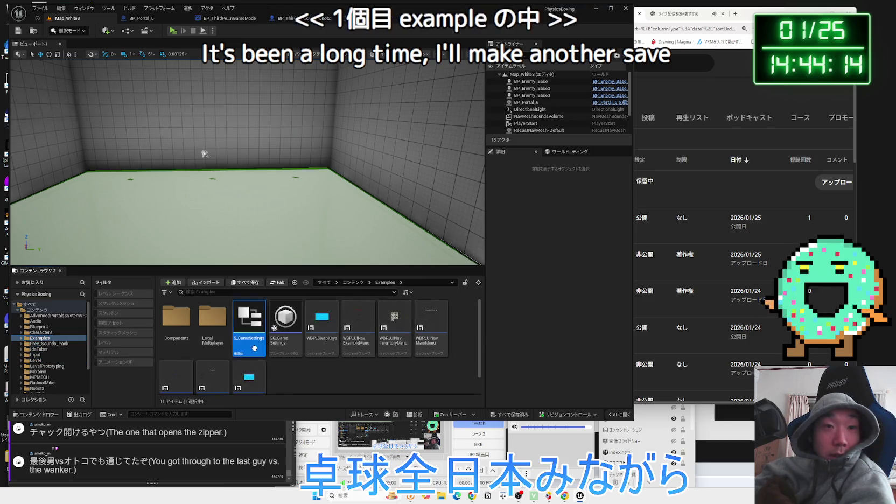
double_click(253, 347)
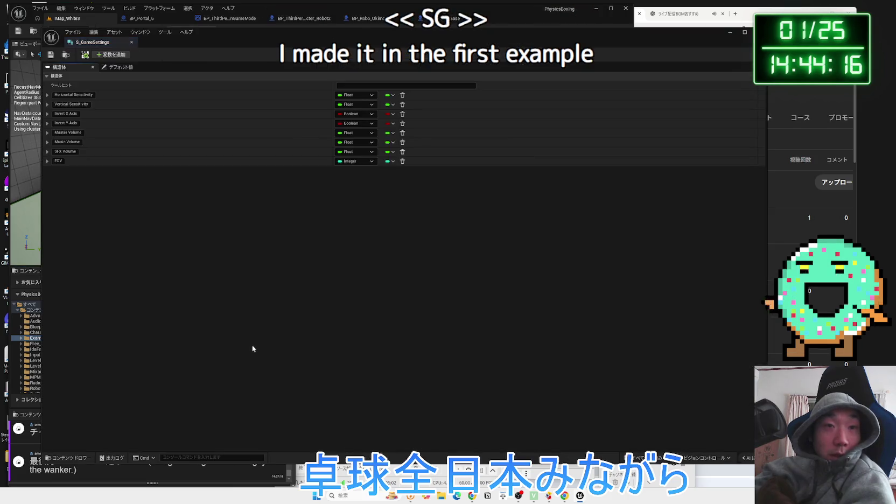
Close S_GameSettings, view the GameSettings variable defaults in SG_GameSettings, then return to Map_White3.
left_click(133, 43)
double_click(286, 310)
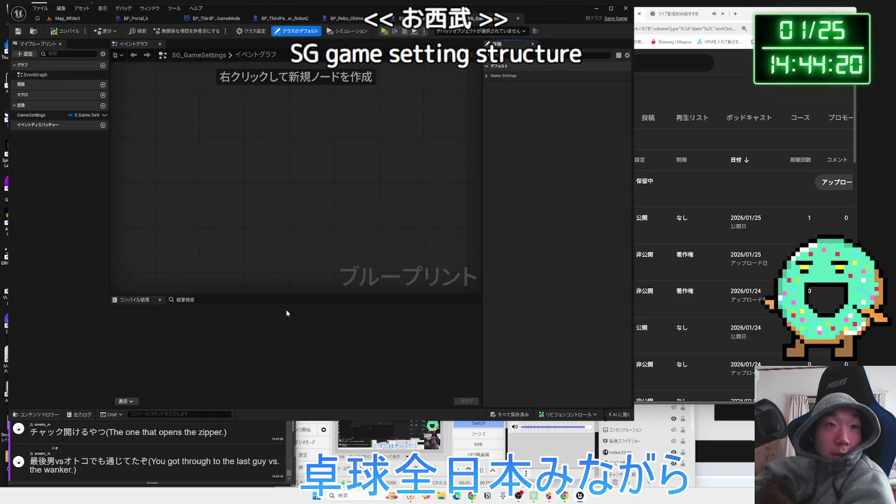
left_click(33, 116)
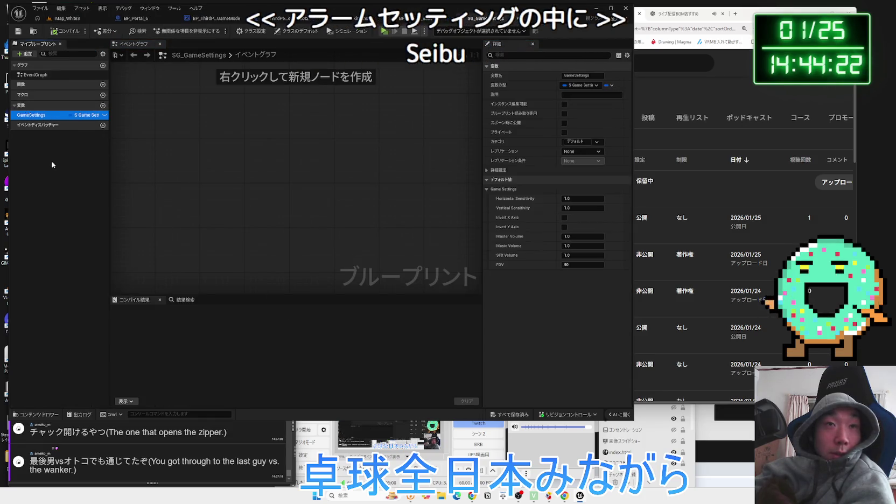
left_click(50, 125)
left_click(43, 115)
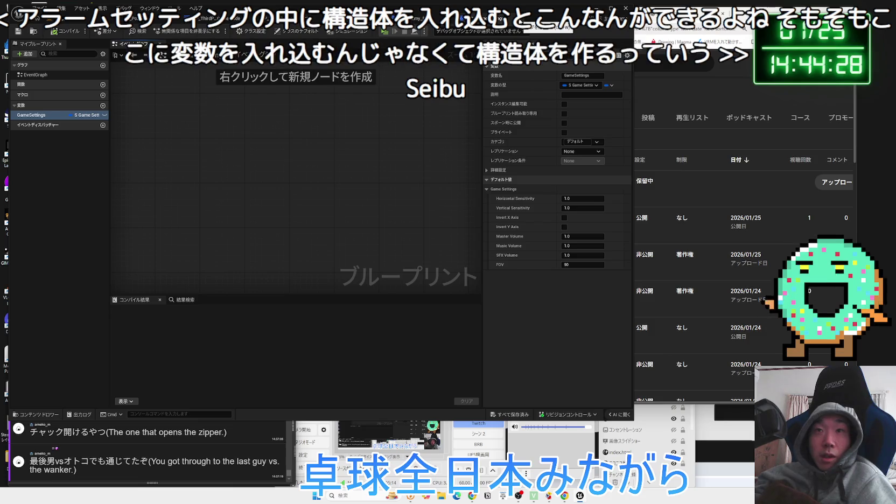
key("ctrl+Tab")
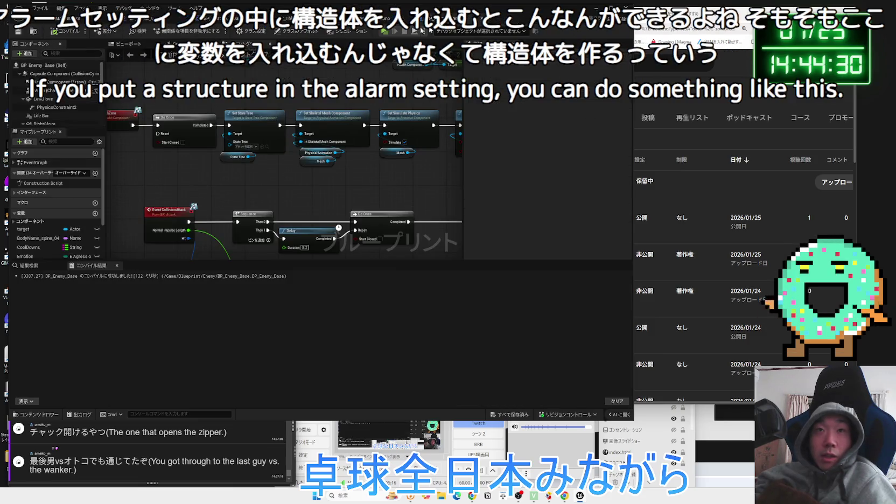
key("ctrl+Tab")
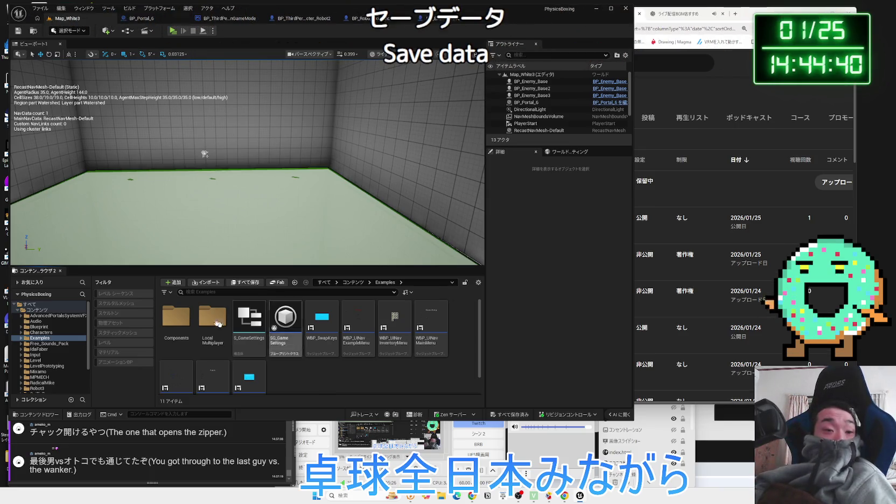
Create a new folder named SaveData inside the Blueprint folder.
left_click(48, 327)
double_click(212, 321)
right_click(408, 354)
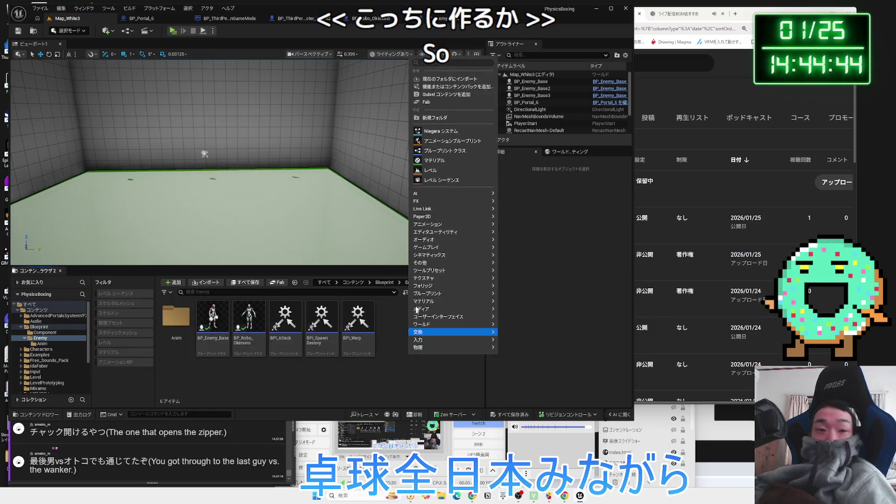
left_click(38, 327)
right_click(260, 334)
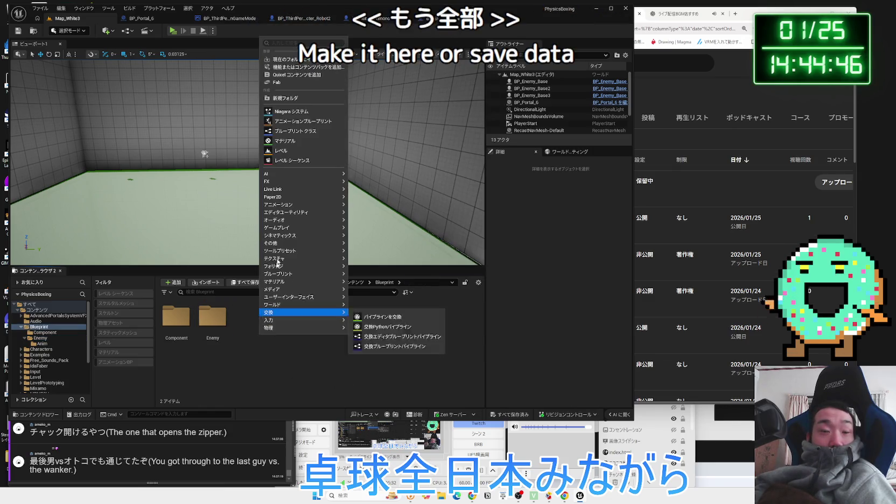
left_click(294, 99)
type("SaveData")
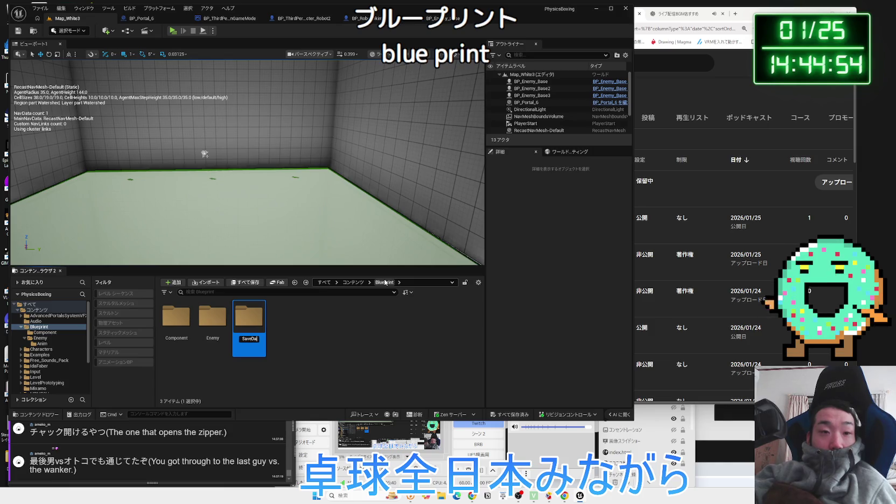
In SaveData, create a new Blueprint class with SaveGame as its parent.
double_click(257, 329)
right_click(259, 330)
left_click(299, 120)
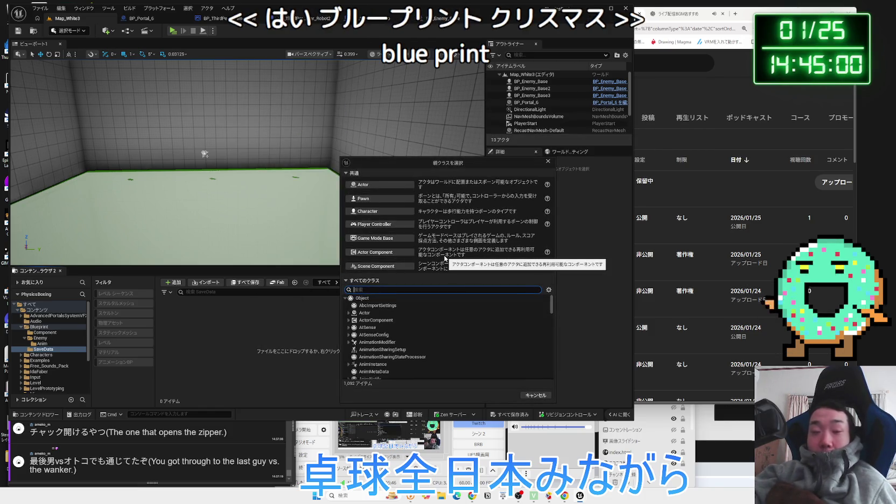
type("save")
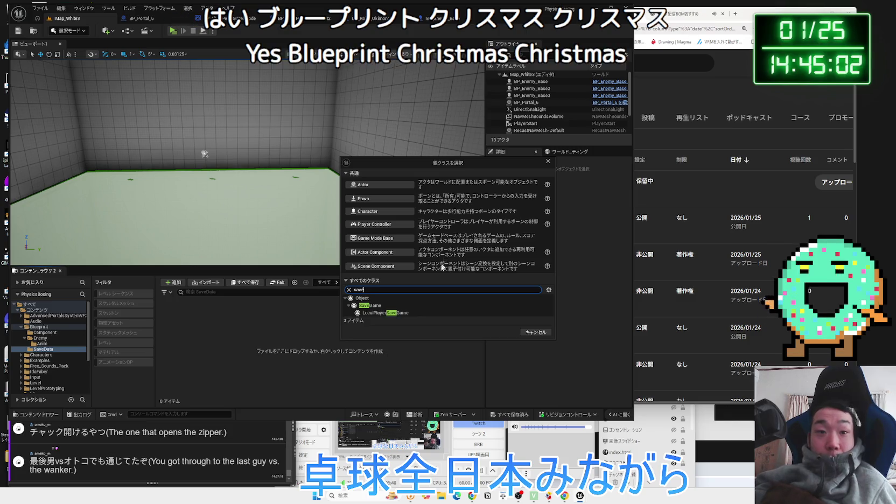
left_click(383, 308)
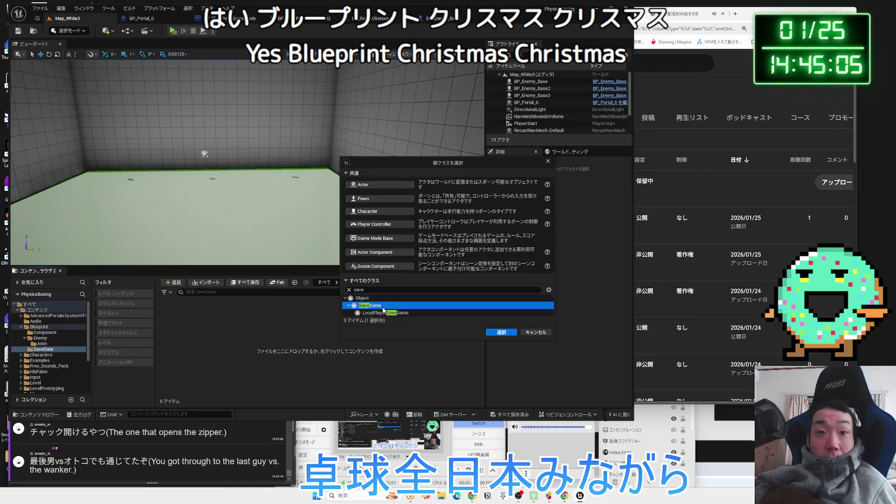
left_click(501, 332)
key("BackSpace")
type("BP_S")
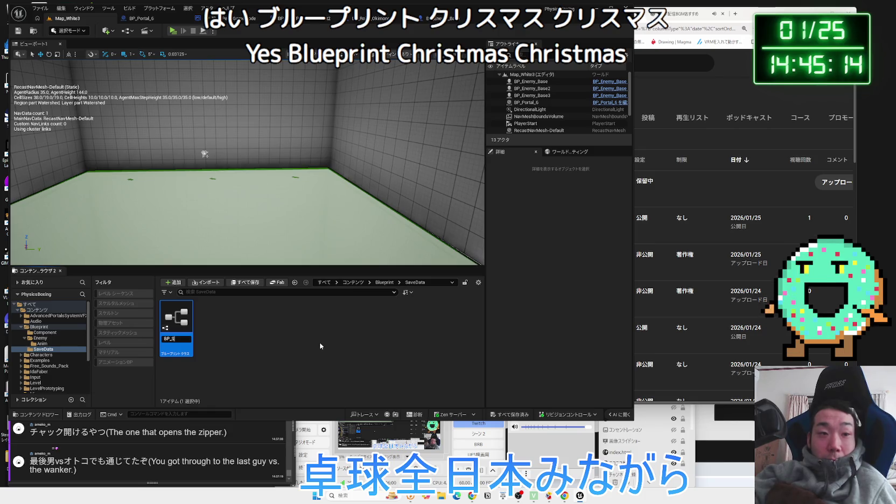
Name the new blueprint BP_StageSave and check the list of unsaved assets.
type("tageSave")
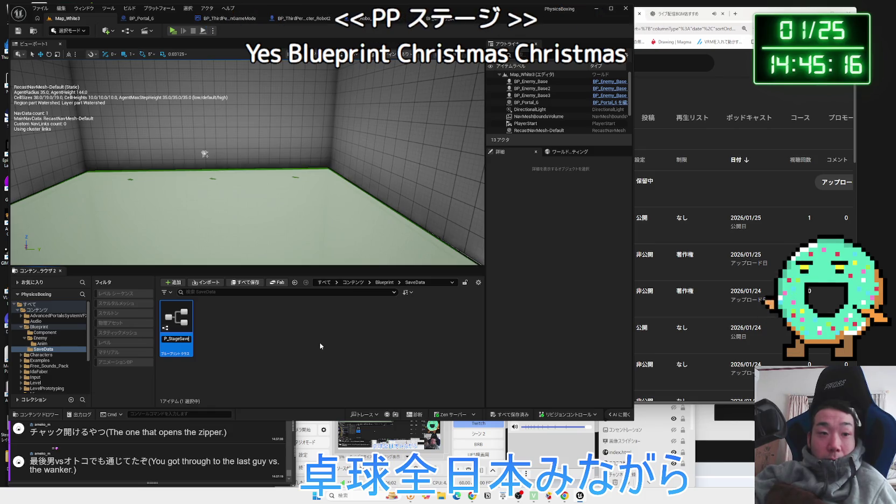
left_click(320, 346)
left_click(520, 413)
left_click(452, 333)
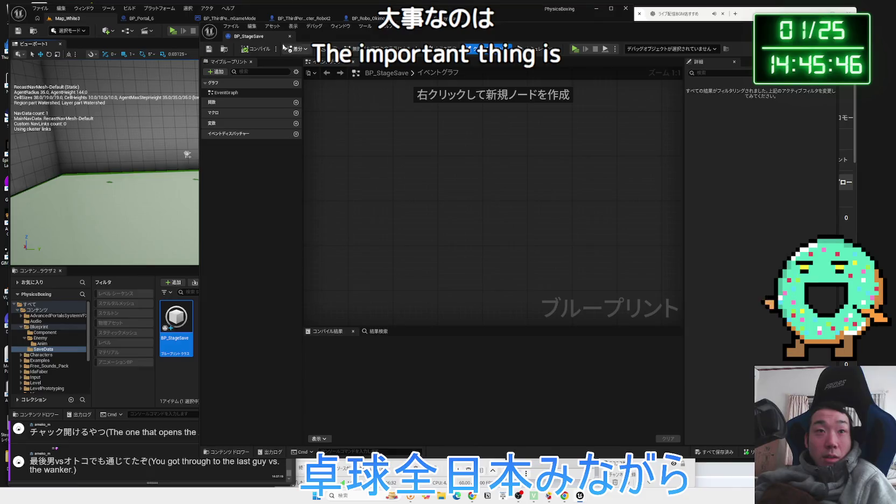
Close BP_StageSave, return to the Map_White3 level and start a test play.
left_click(291, 37)
left_click(141, 18)
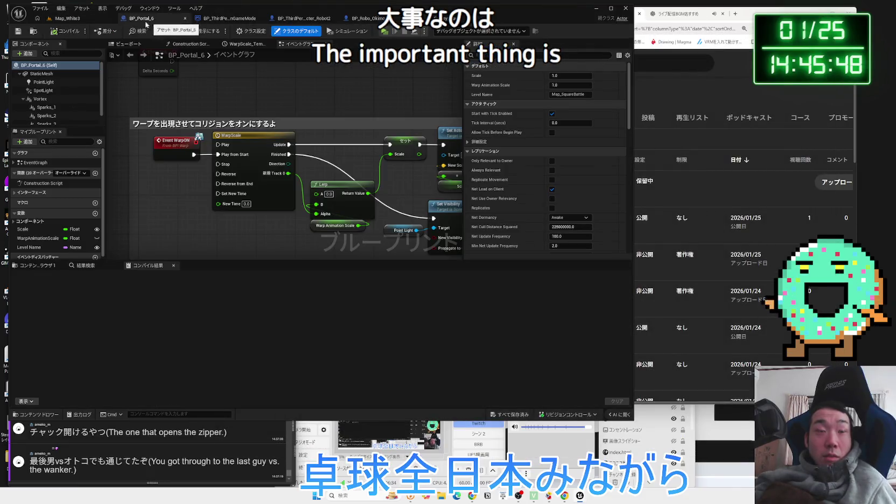
left_click(72, 19)
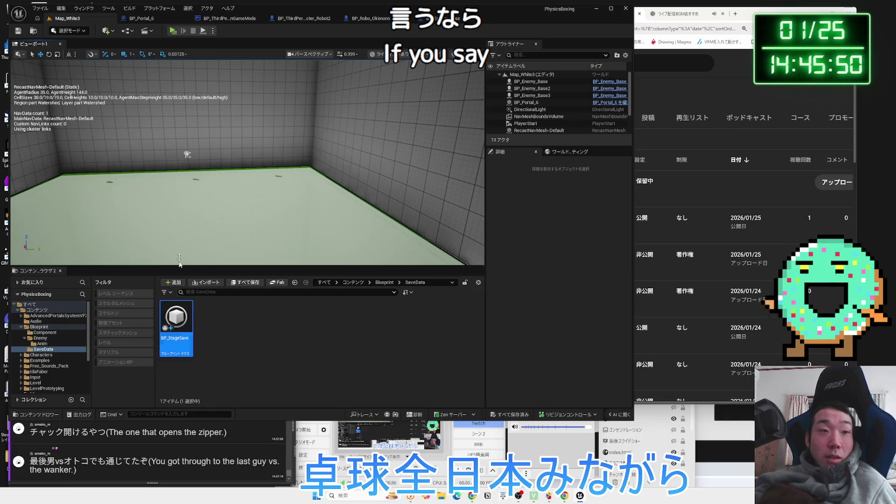
key("alt+p")
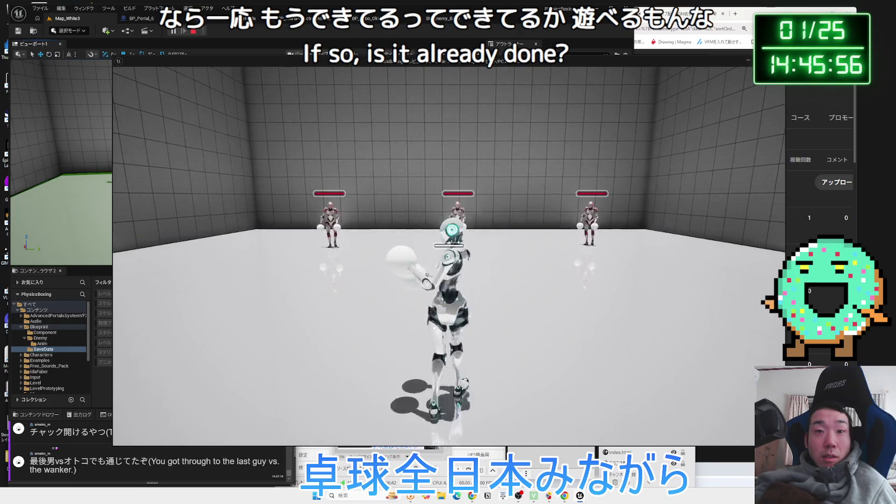
Play Map_White3, punching enemies and entering the portal, then stop the test.
key("w")
key("w")
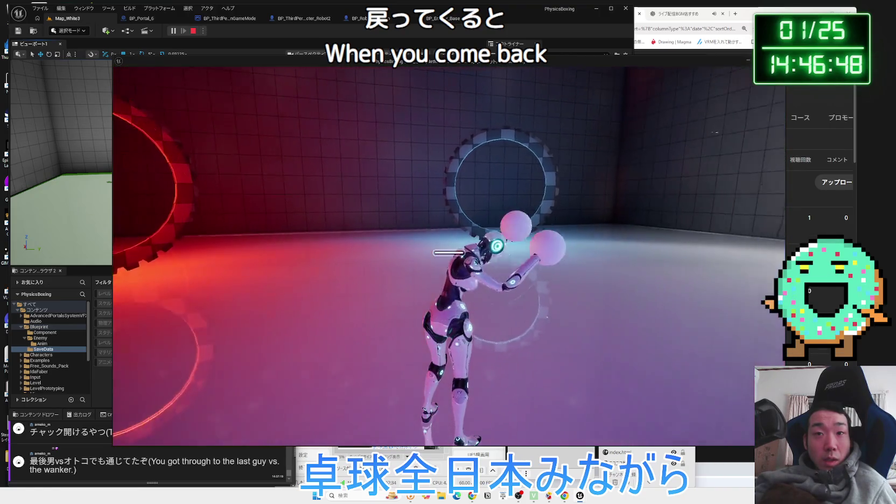
key("Escape")
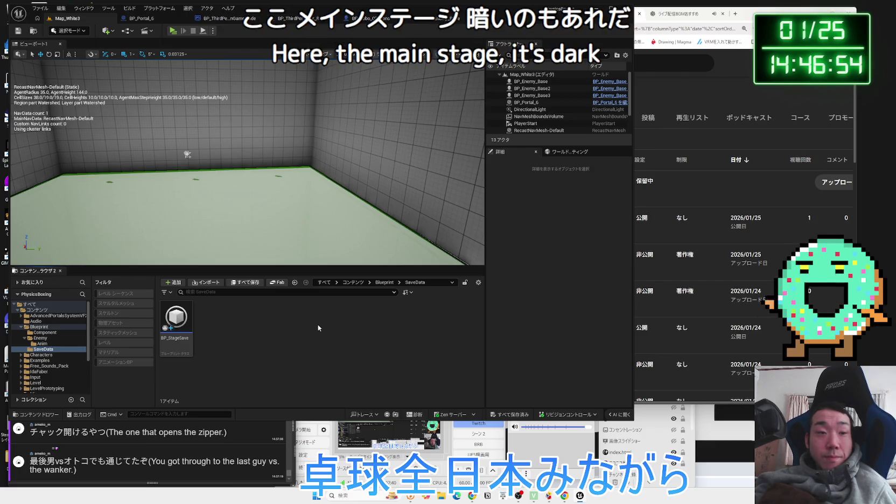
In Notion, delete the player-camera-on-enemy-death TODO bullet, then switch to Unreal's Robot2 blueprint.
left_click(487, 495)
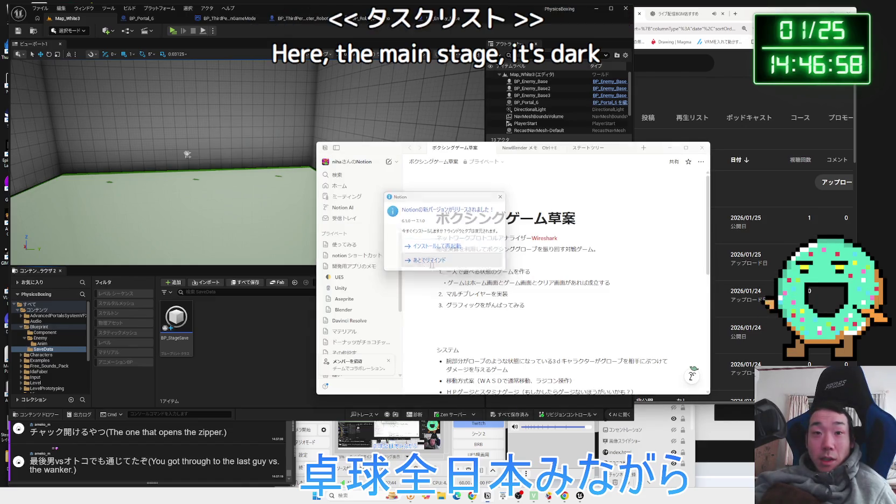
scroll(487, 283, "down", 1)
mouse_move(581, 295)
left_mouse_down()
mouse_move(466, 298)
mouse_move(531, 306)
left_mouse_up()
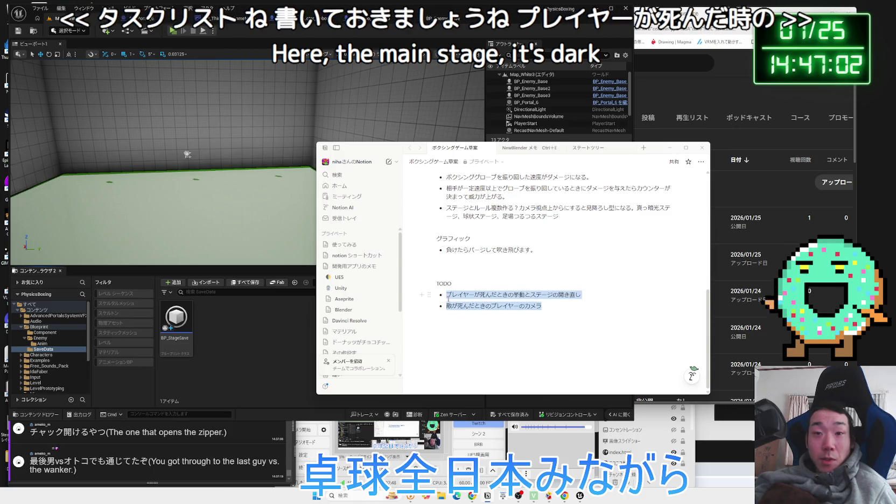
left_click(530, 306)
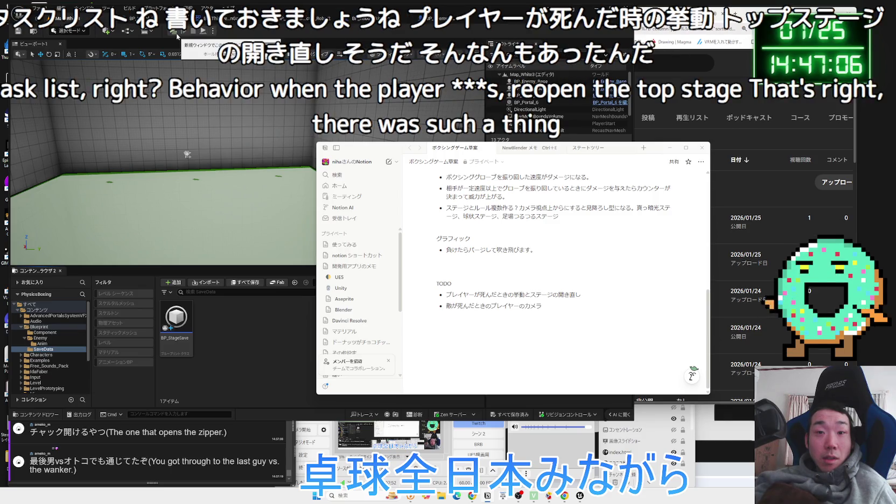
left_click_drag(542, 306, 446, 306)
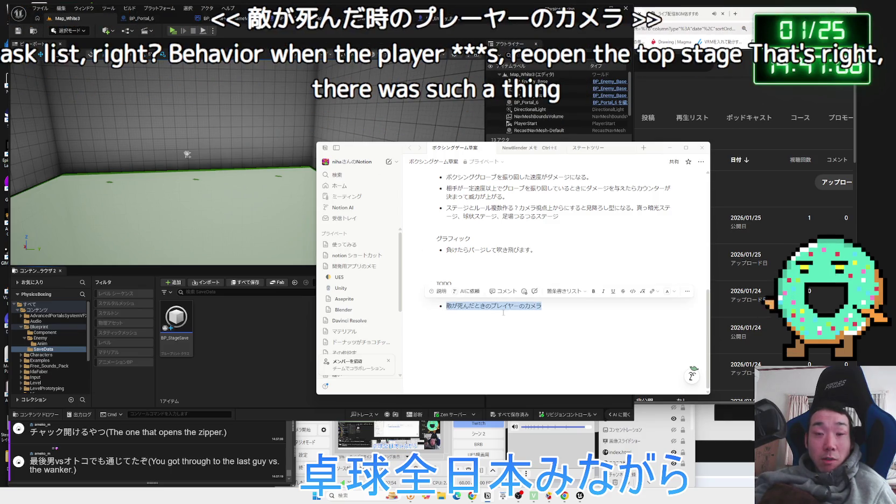
key("BackSpace")
key("BackSpace")
key("BackSpace")
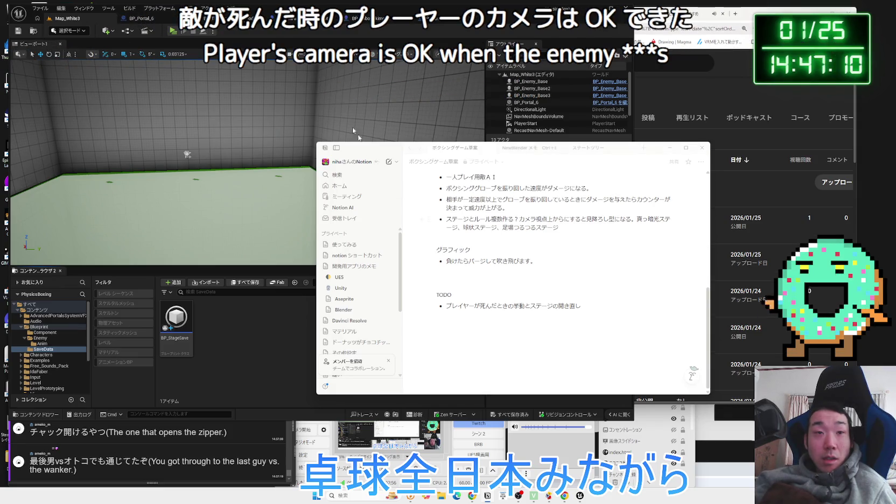
left_click(295, 18)
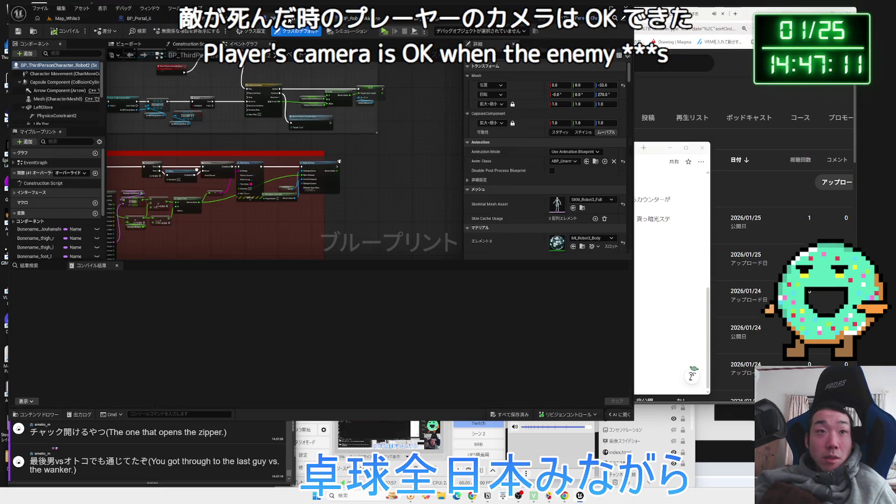
Briefly test-play Map_White3, glance at BP_ThirdPersonGameMode, then open the BP_Enemy_Base graph.
left_click(372, 18)
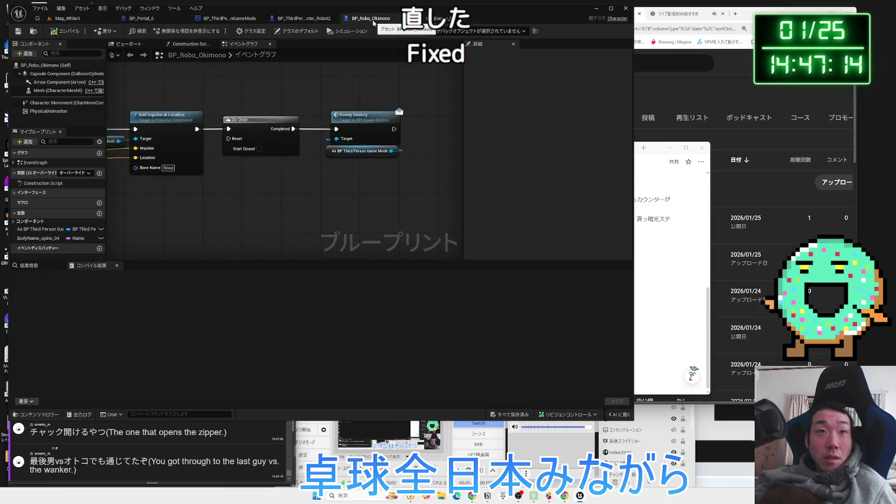
left_click(75, 22)
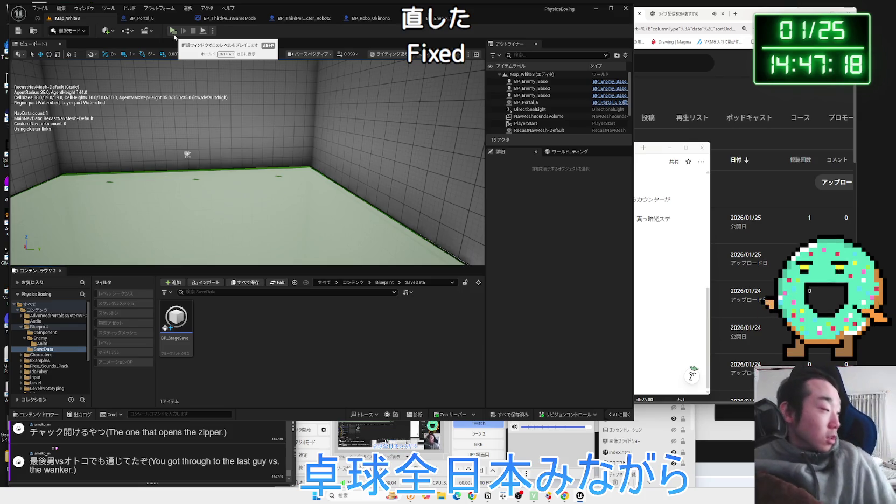
left_click(171, 31)
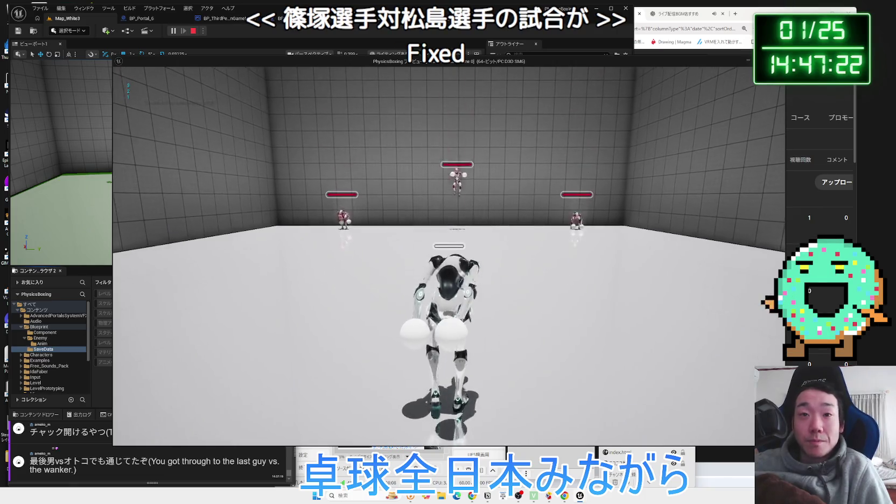
key("Escape")
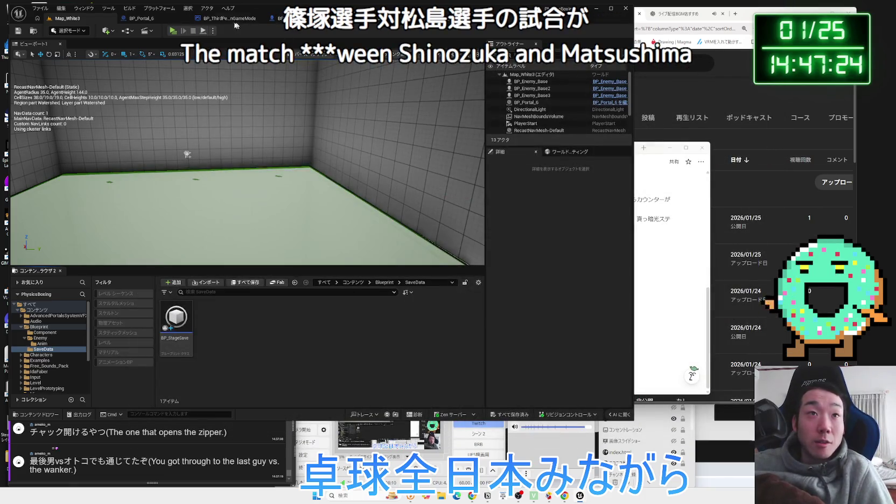
left_click(234, 21)
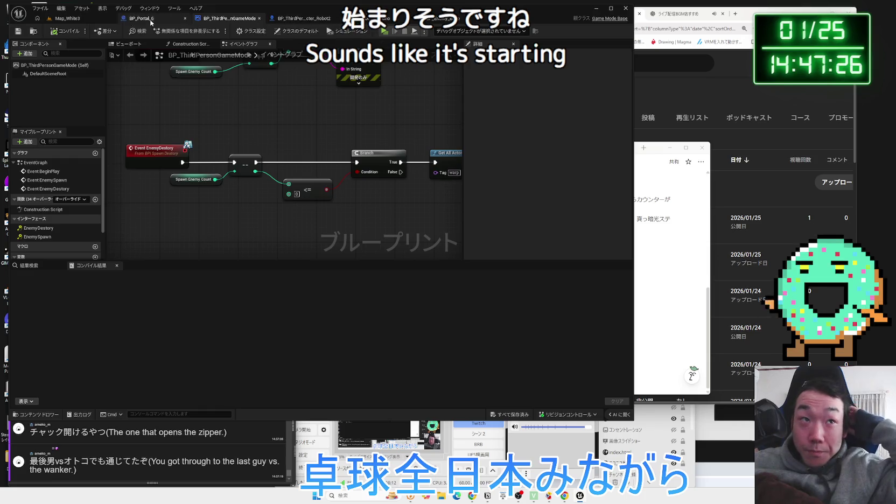
left_click(80, 20)
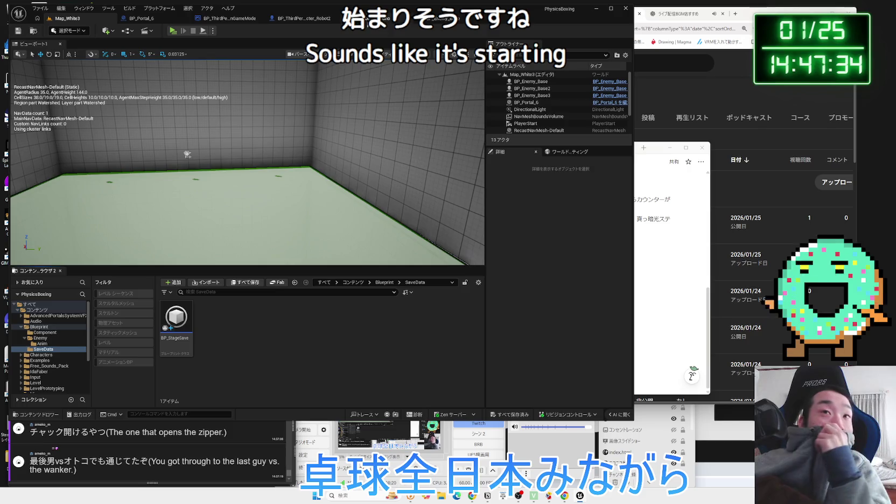
left_click(439, 18)
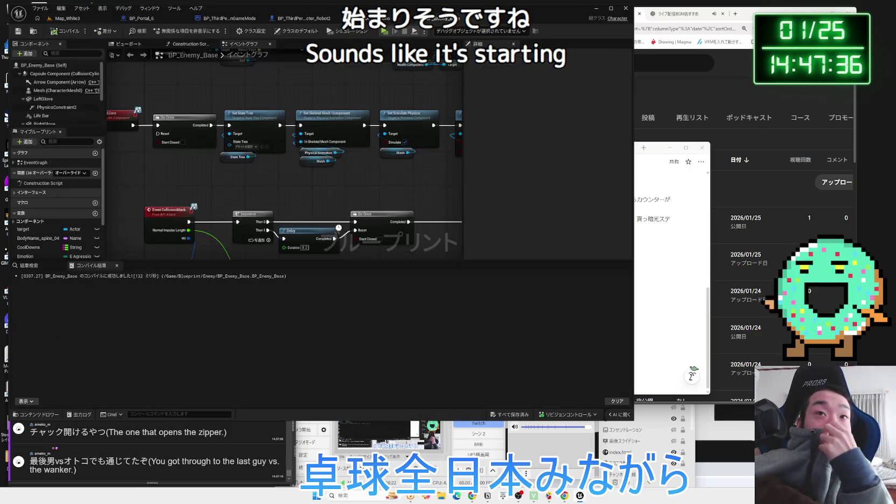
Inspect BP_Enemy_Base's Damage Multiplier and RightGlove/LeftGlove hit logic, nudging the multiplier nodes.
mouse_move(348, 218)
left_mouse_down()
mouse_move(305, 219)
mouse_move(420, 205)
left_mouse_up()
scroll(305, 216, "down", 3)
scroll(420, 205, "up", 3)
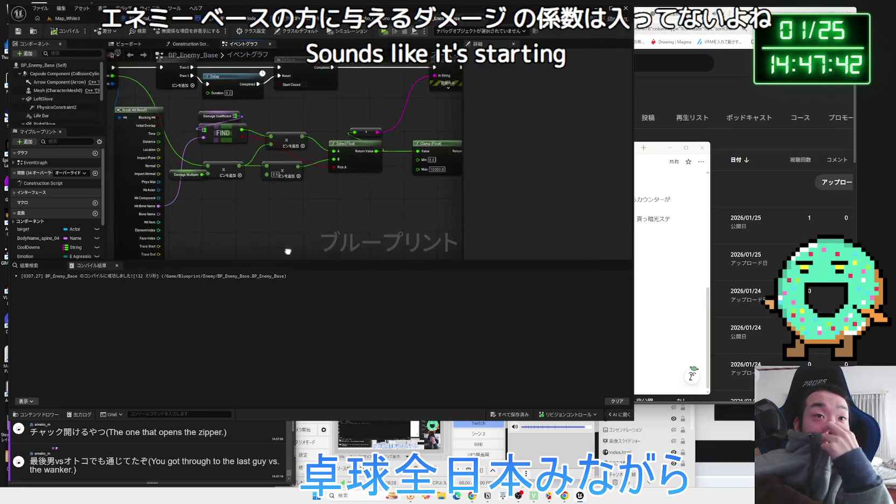
left_click_drag(189, 175, 196, 175)
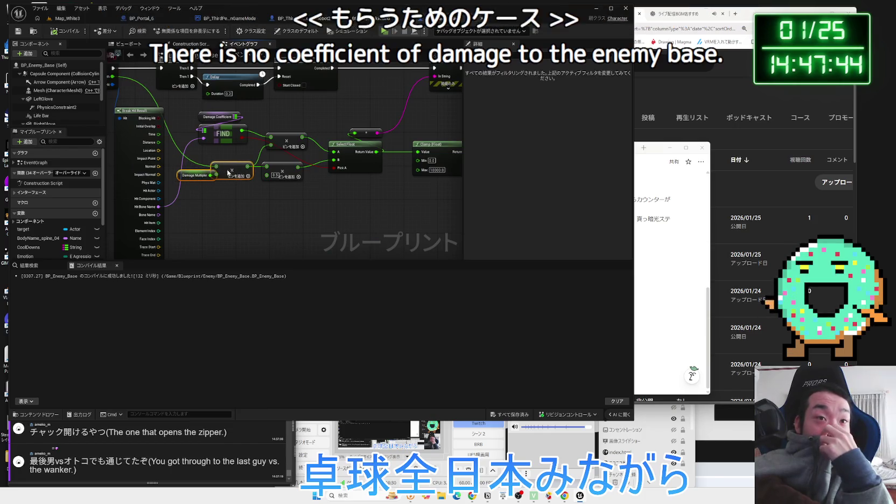
left_click_drag(250, 232, 334, 137)
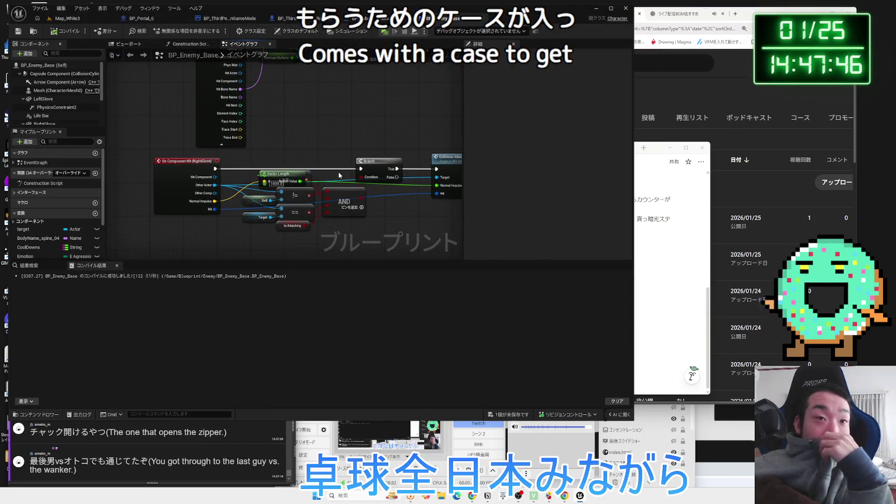
mouse_move(338, 172)
left_mouse_down()
mouse_move(278, 136)
mouse_move(294, 216)
left_mouse_up()
scroll(277, 136, "down", 2)
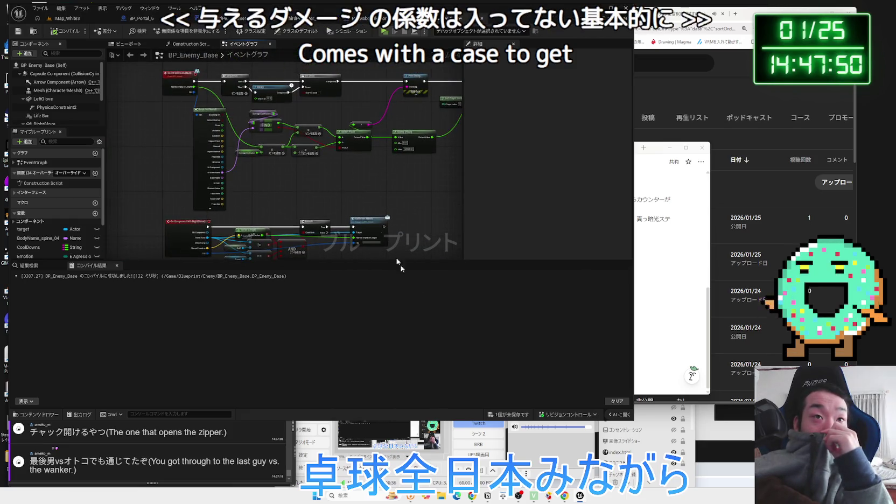
Save BP_Enemy_Base and switch to the Robot2 character blueprint.
left_click(508, 415)
left_click(496, 326)
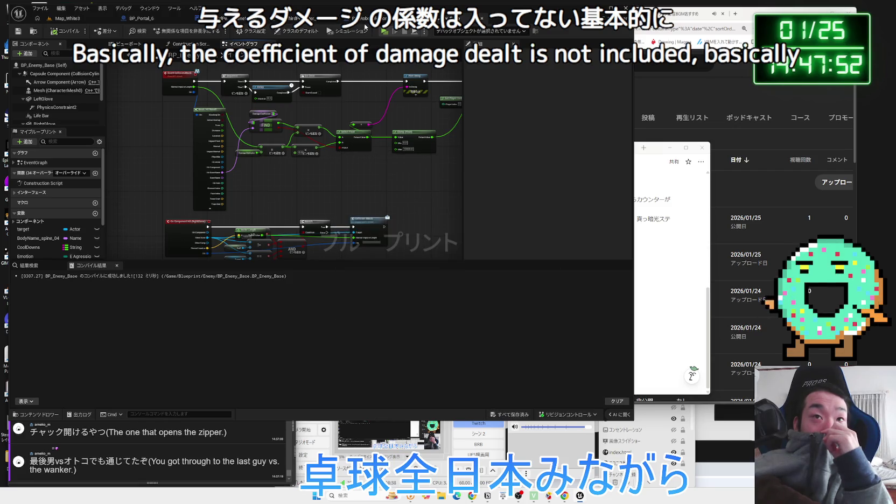
left_click(312, 20)
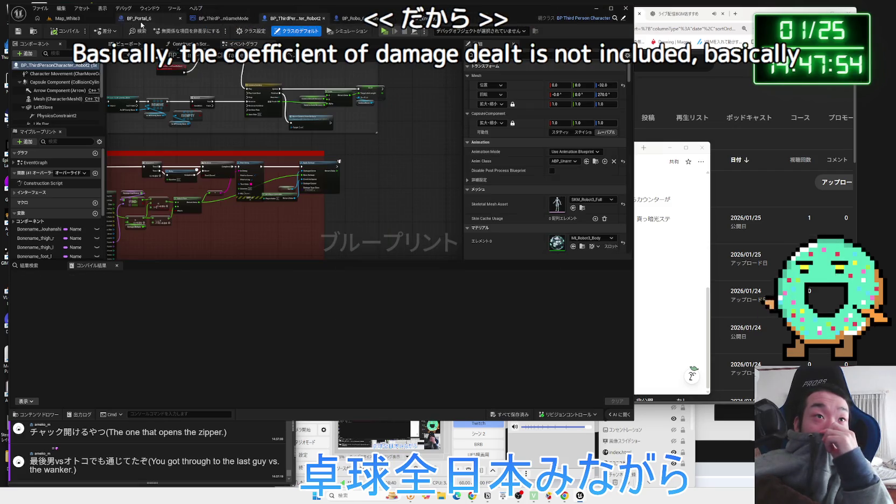
Check the Event EnemySpawn nodes in BP_ThirdPersonGameMode, then go back to Map_White3.
left_click(67, 19)
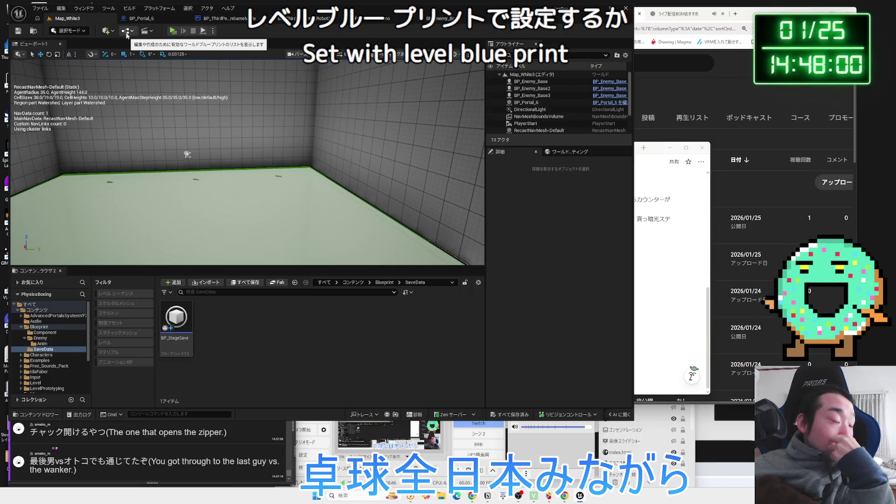
left_click(314, 24)
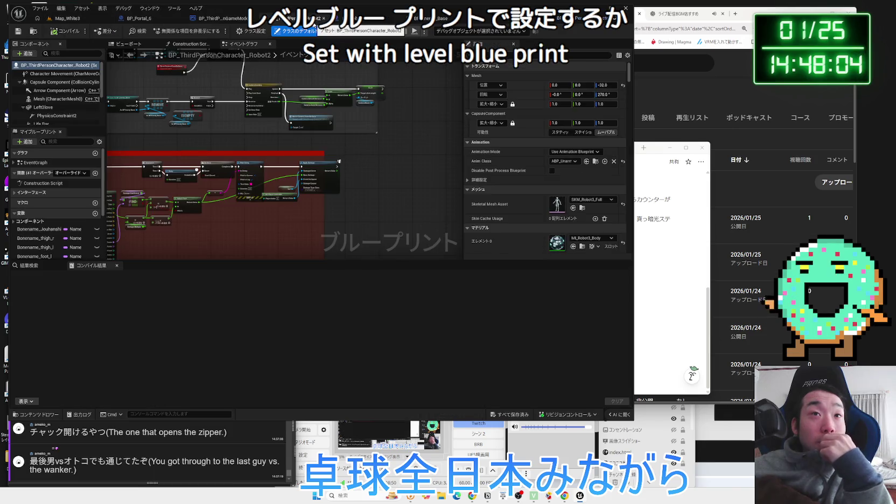
left_click(223, 18)
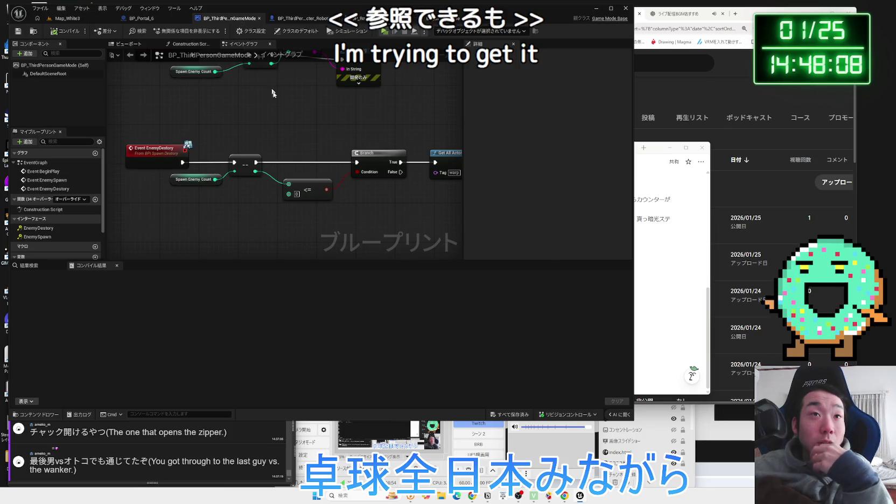
left_click_drag(294, 127, 293, 216)
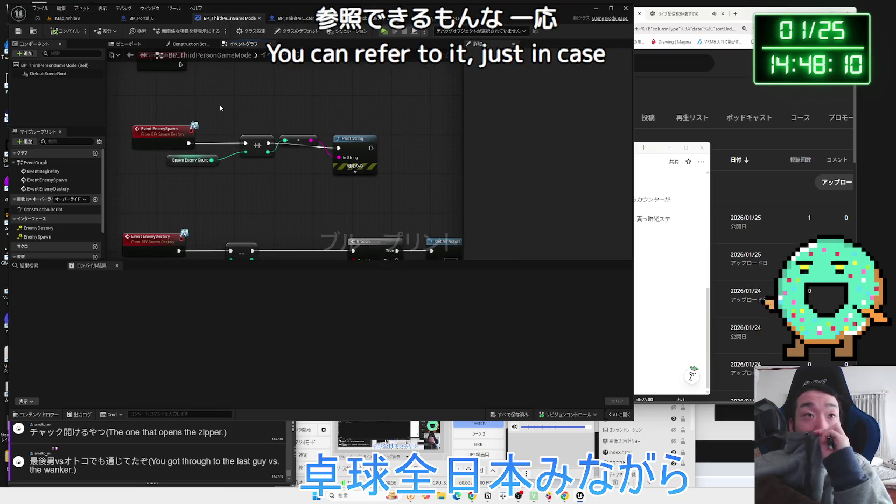
left_click(68, 18)
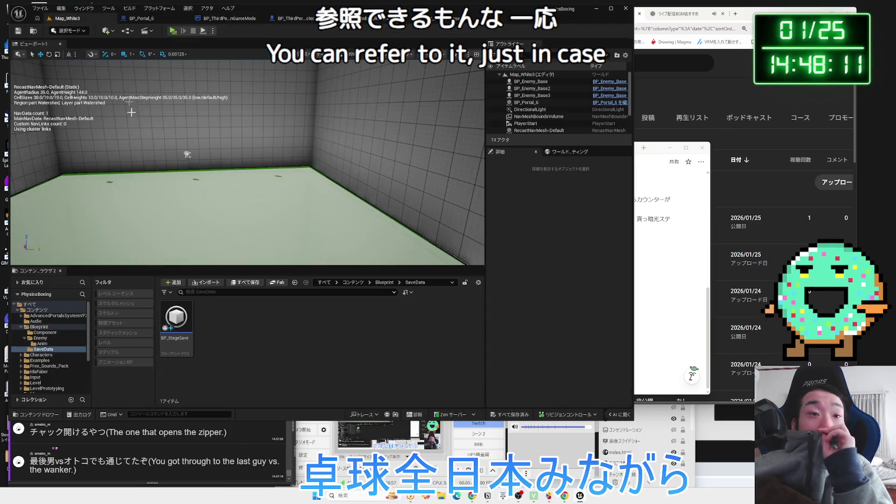
Browse the LevelPrototyping, MPMECH and Blueprint folders in the Content Browser tree.
double_click(38, 327)
left_click(39, 349)
left_click(35, 361)
left_click(43, 366)
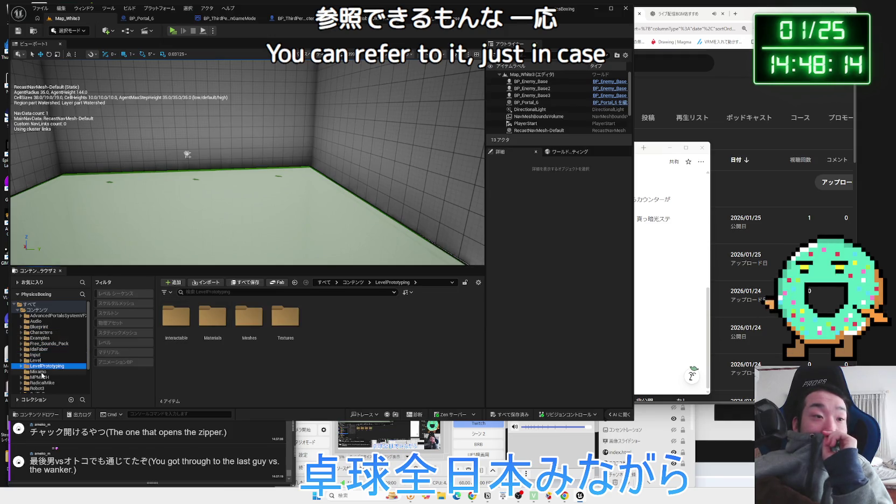
left_click(43, 377)
left_click(43, 366)
left_click(36, 355)
left_click(39, 327)
Step through SciFi_Dog, ThirdPerson and StateTree, open the Engine folder, and check the Blueprints list.
key("Down")
key("Down")
key("Down")
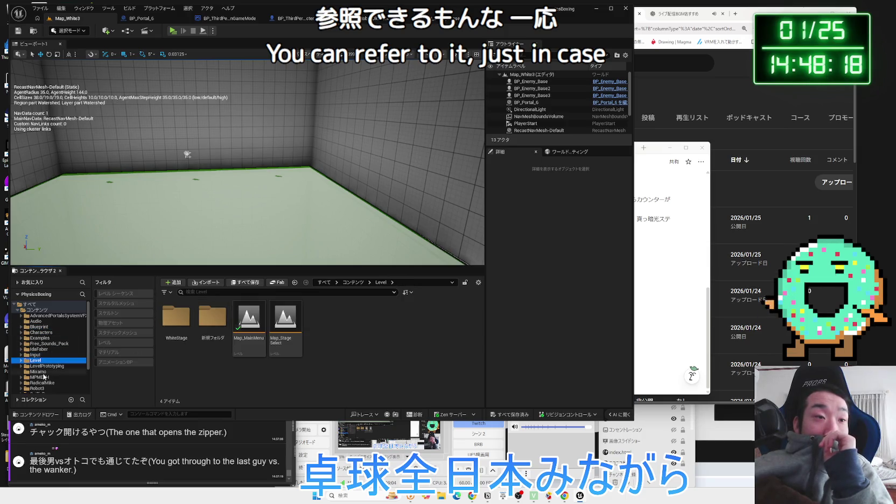
key("Down")
key("Down")
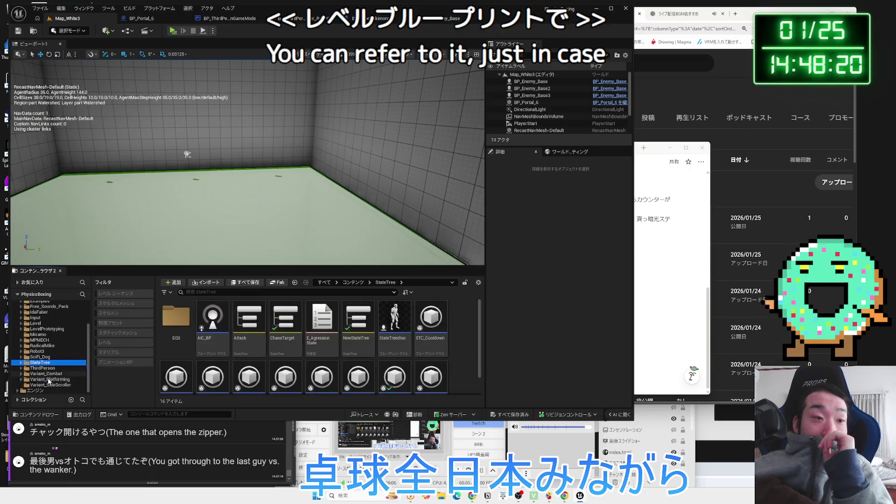
key("Down")
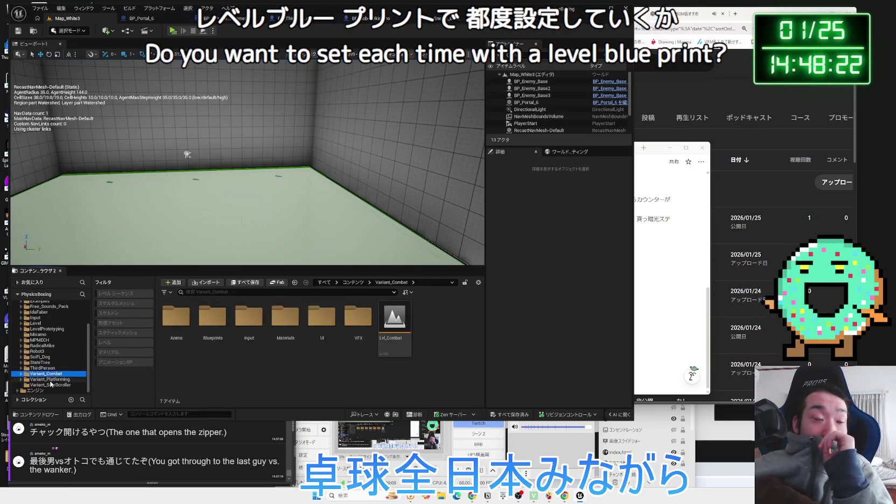
key("Up")
key("Up")
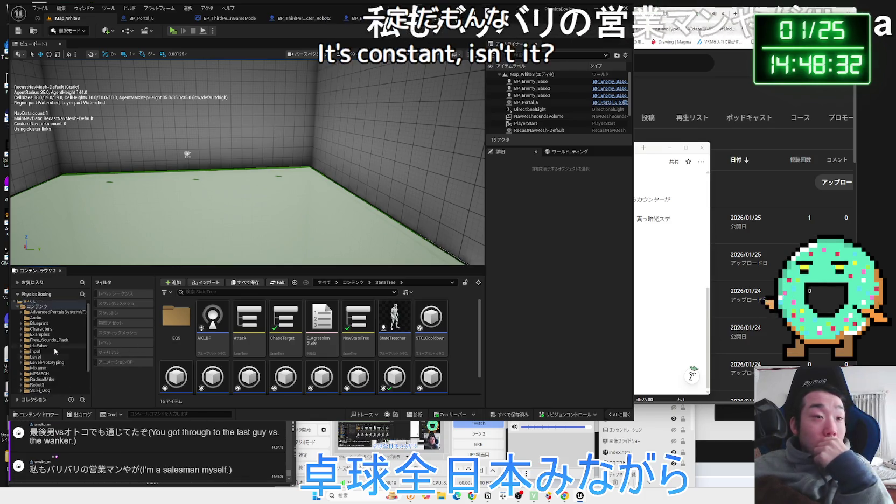
scroll(20, 316, "up", 3)
left_click(22, 317)
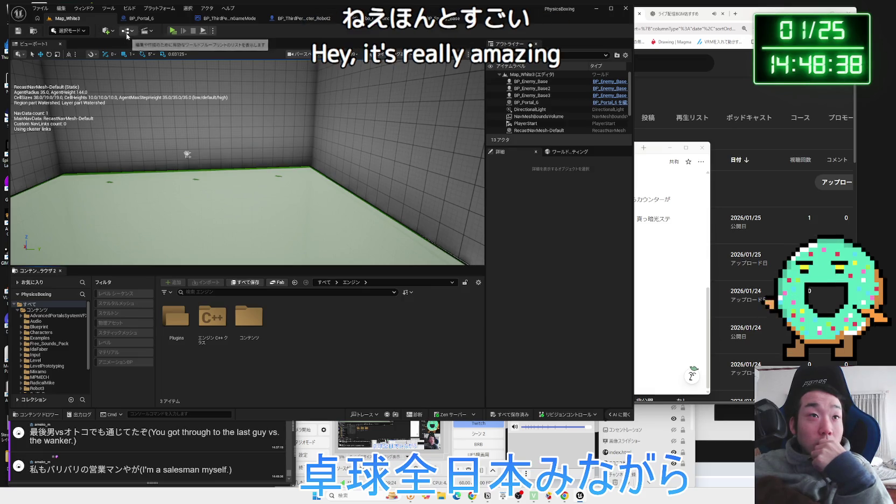
left_click(127, 34)
left_click(127, 35)
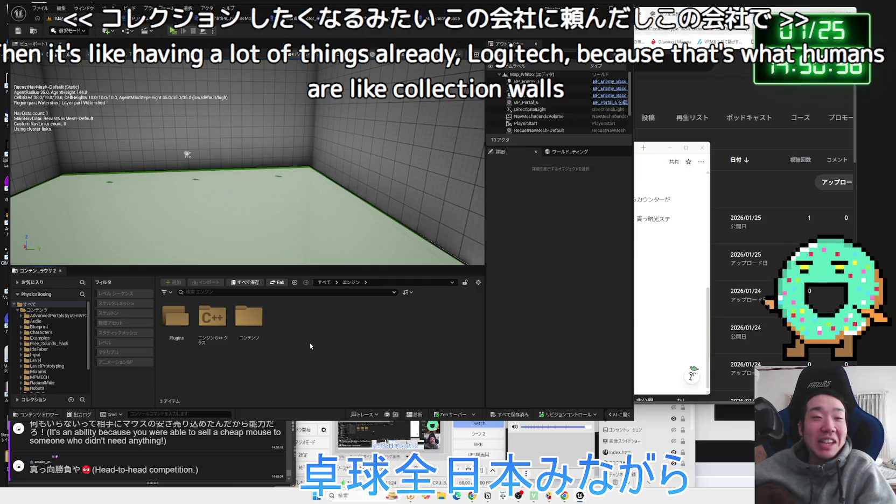
Select the Engine Content folder in the Content Browser, then bring the OneComme comment window forward.
left_click(244, 319)
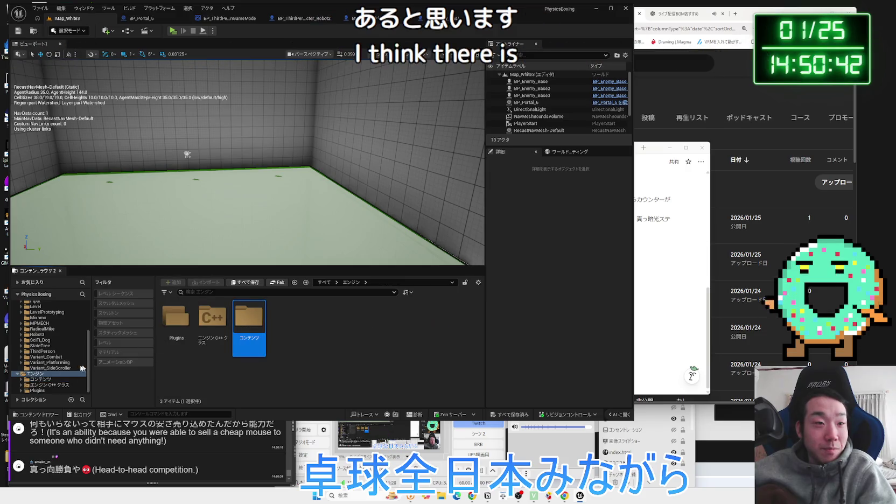
scroll(38, 364, "up", 3)
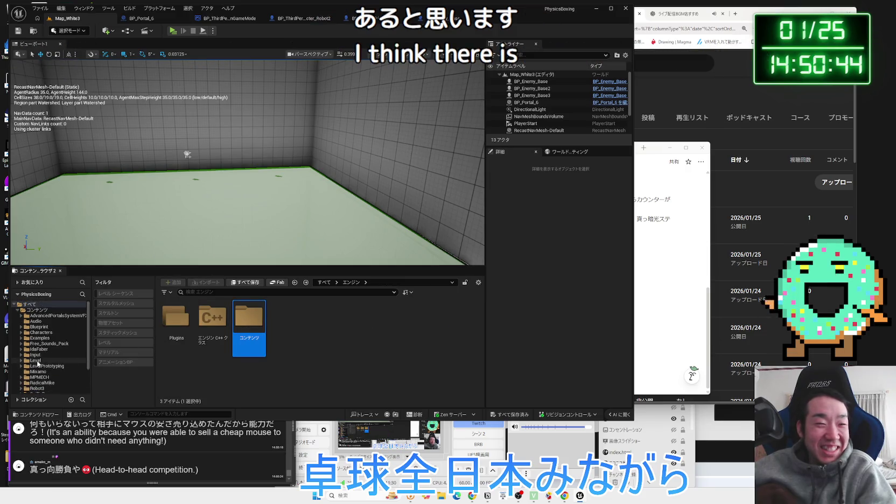
left_click(118, 449)
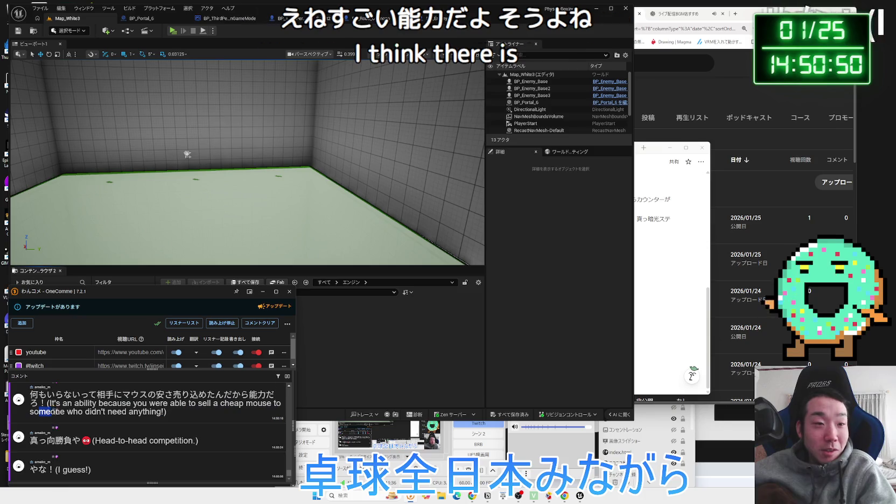
left_click_drag(164, 412, 48, 403)
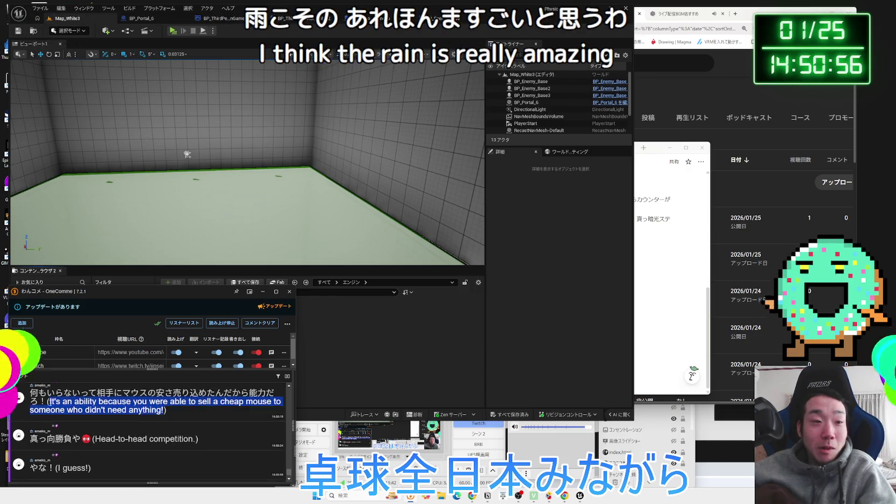
left_click_drag(195, 403, 141, 403)
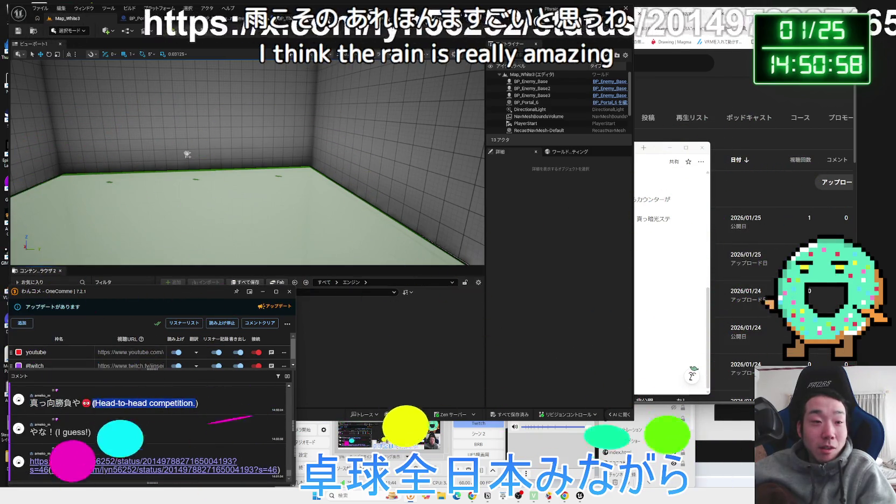
Open the X post linked in the OneComme chat and scroll through it.
left_click(154, 433)
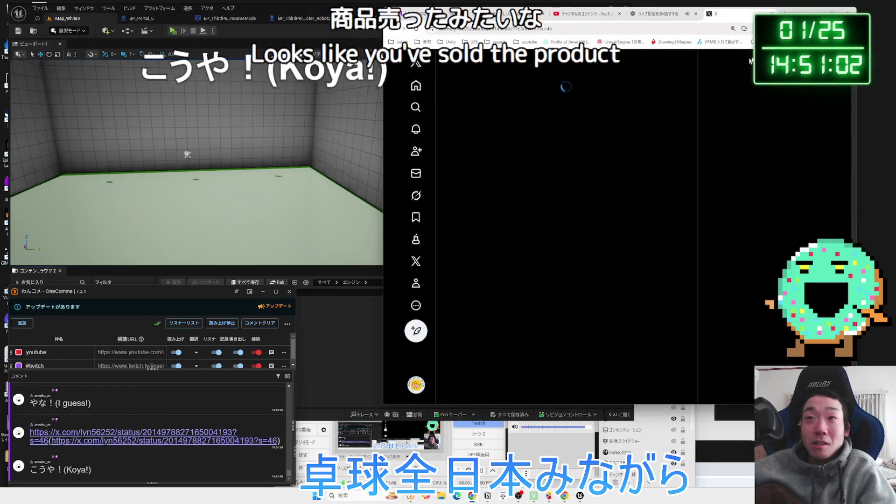
scroll(661, 124, "down", 5)
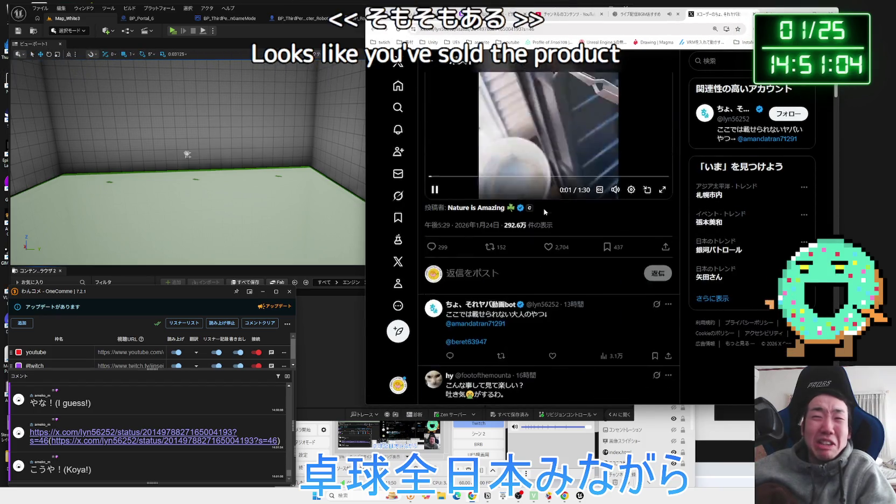
scroll(432, 115, "up", 1)
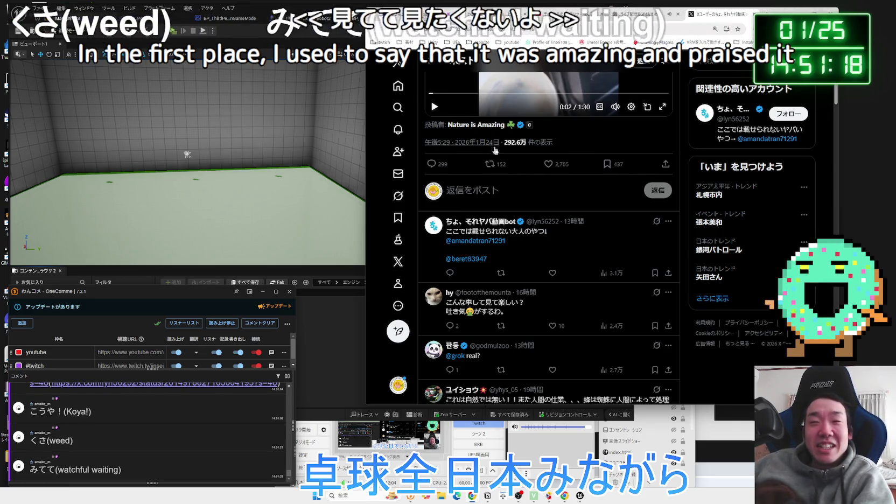
scroll(496, 215, "up", 2)
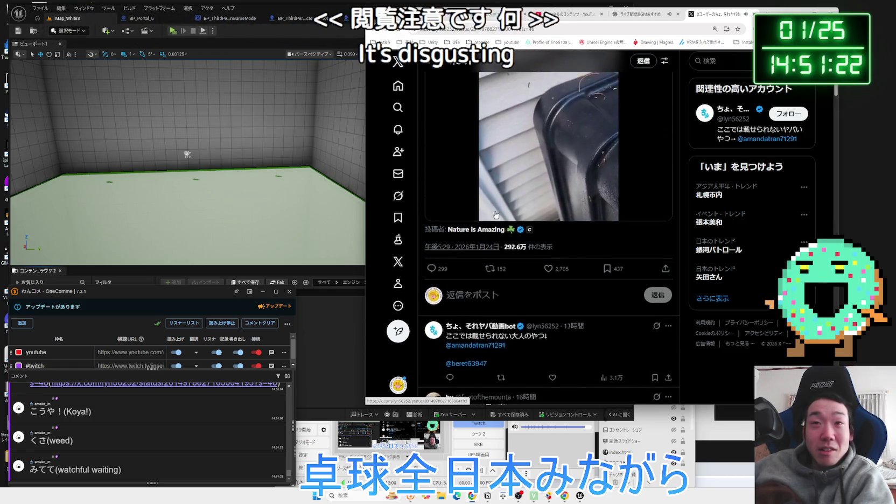
scroll(496, 214, "up", 1)
scroll(495, 214, "down", 2)
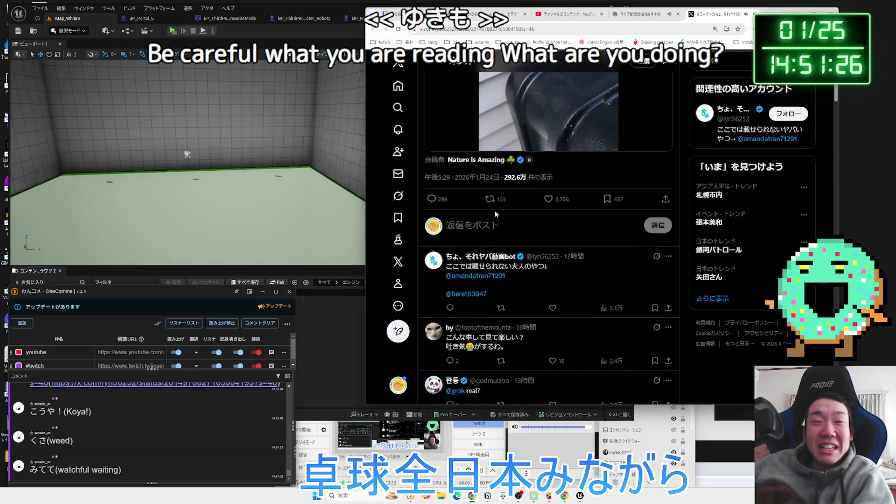
scroll(496, 215, "up", 1)
scroll(496, 214, "down", 1)
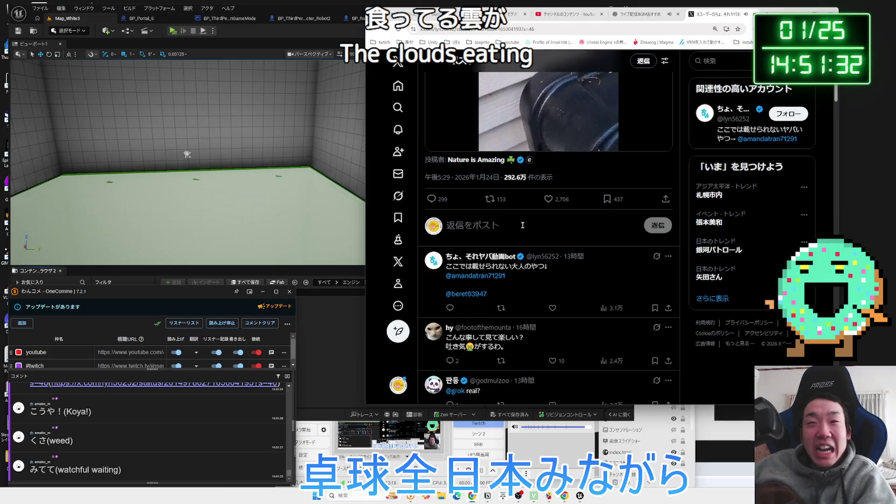
scroll(523, 225, "up", 2)
scroll(524, 228, "down", 3)
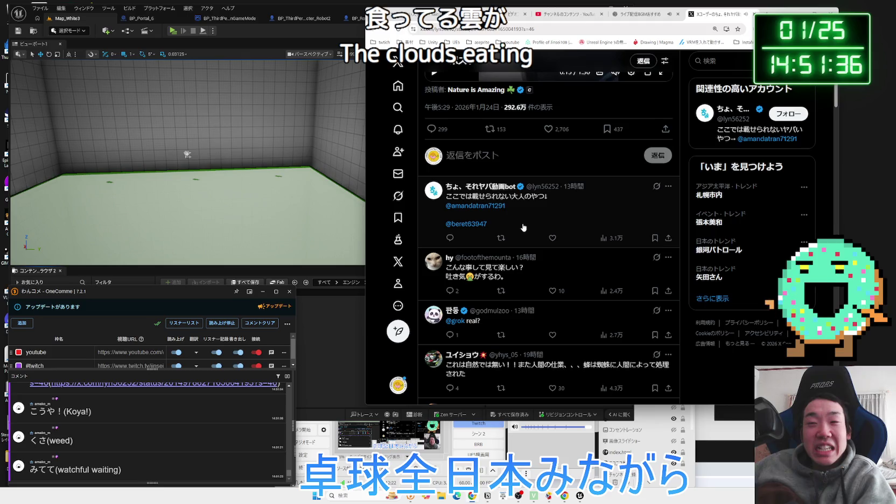
scroll(523, 227, "up", 3)
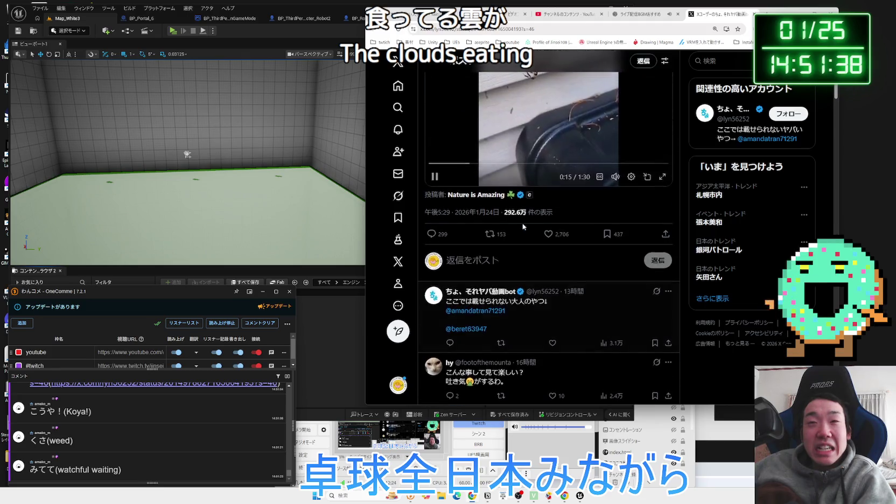
scroll(522, 226, "down", 1)
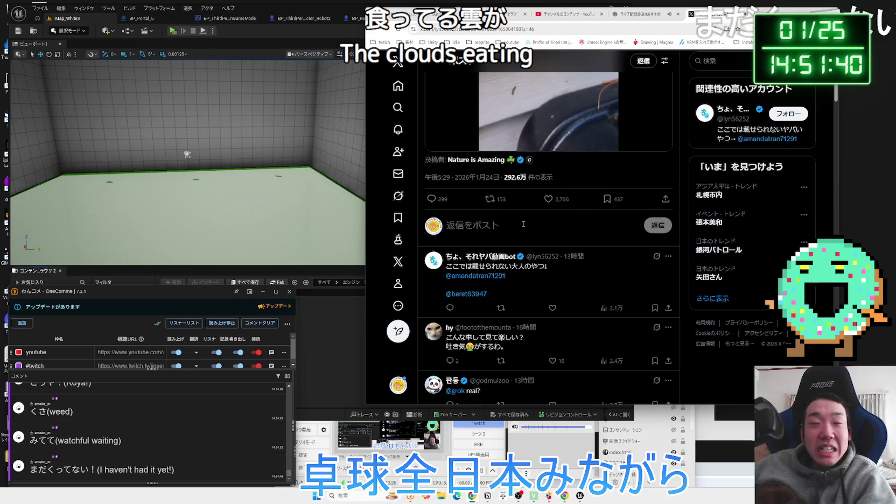
Pause the Nature is Amazing video and skip ahead to around 1:13.
mouse_move(460, 135)
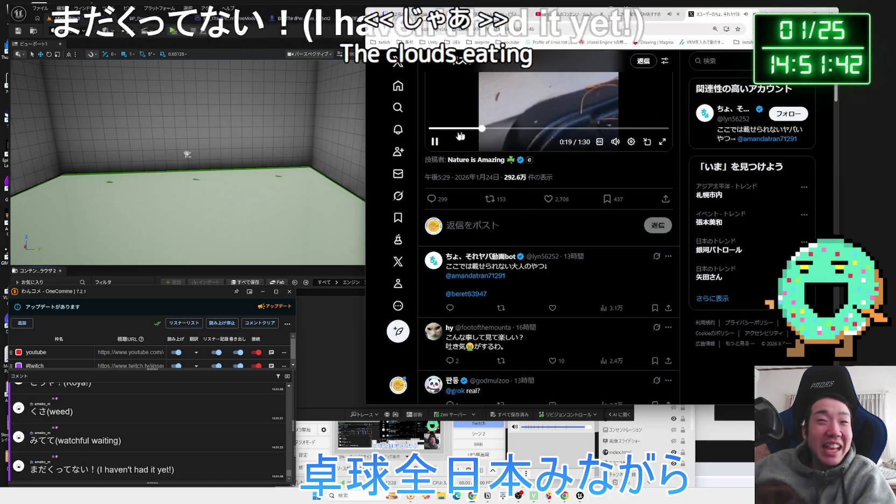
left_click(435, 140)
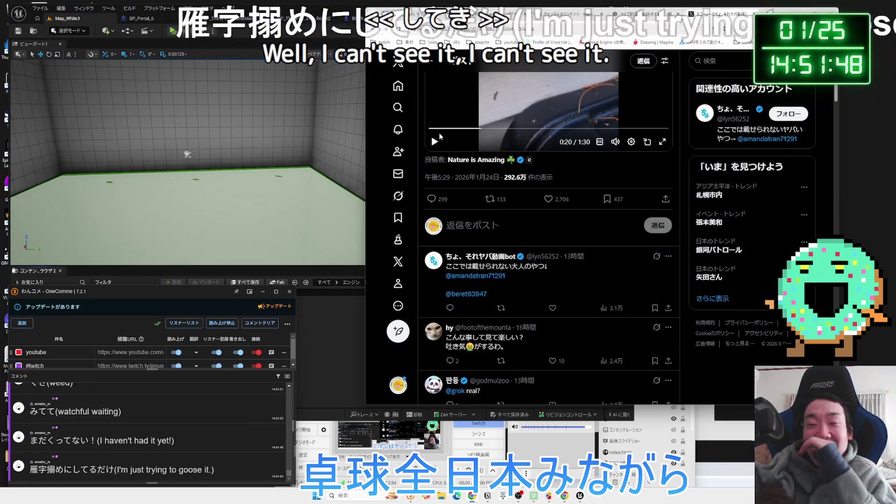
left_click(435, 141)
left_click(622, 129)
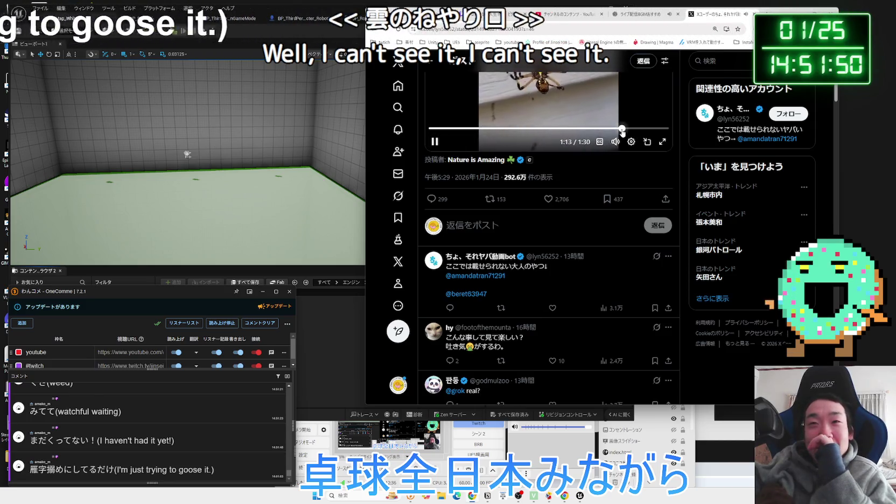
scroll(599, 213, "down", 2)
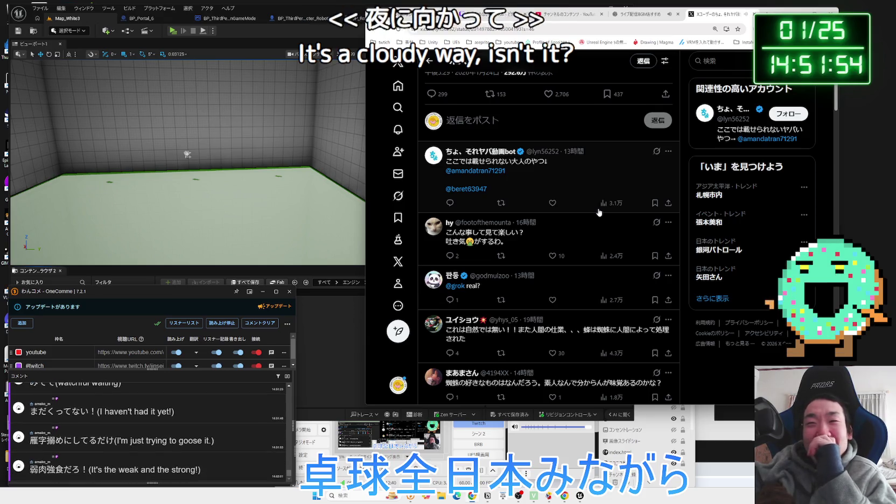
scroll(599, 213, "up", 1)
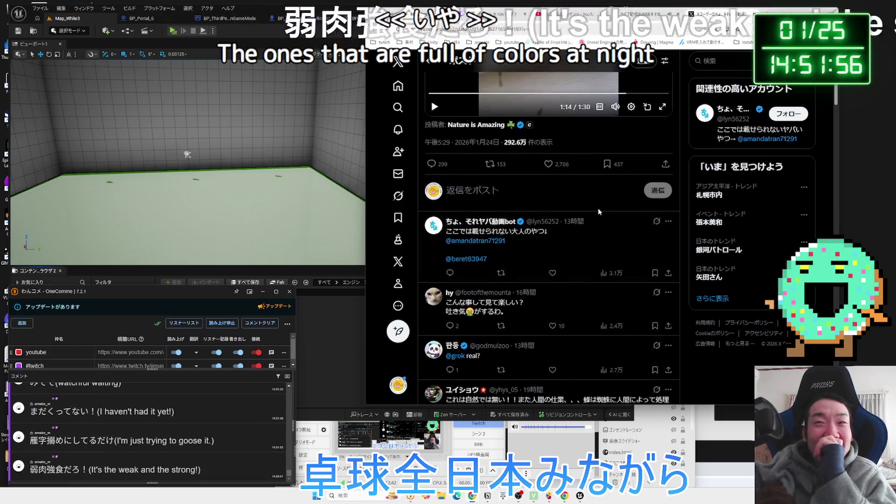
scroll(522, 178, "down", 1)
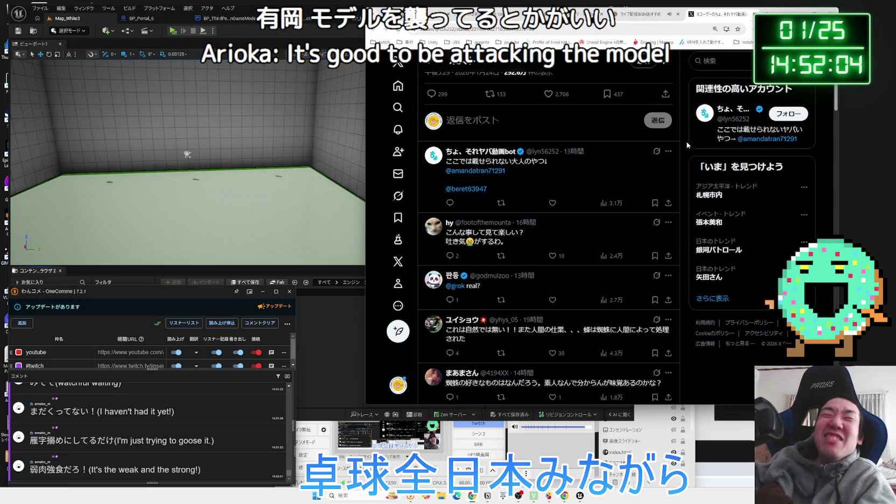
Switch through the ChatGPT and YouTube Studio browser tabs, then return to the Unreal Editor.
key("ctrl+shift+Tab")
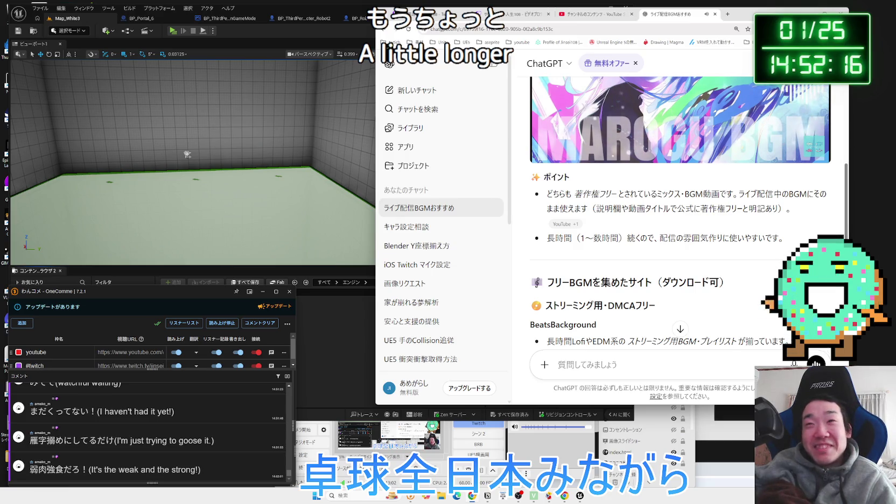
left_click(529, 15)
left_click(598, 14)
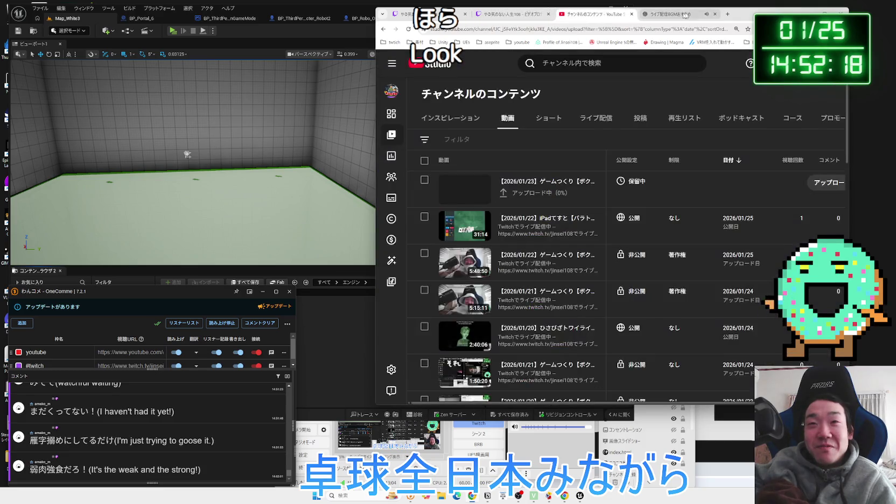
left_click_drag(387, 16, 394, 17)
left_click(323, 16)
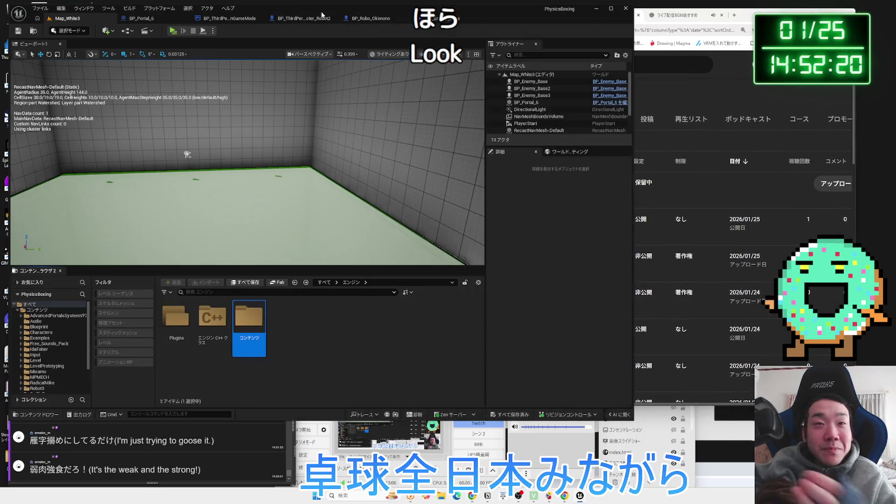
Browse the Engine Content folder and check the Notion project notes before returning to Unreal.
double_click(246, 325)
key("alt+Left")
left_click(488, 496)
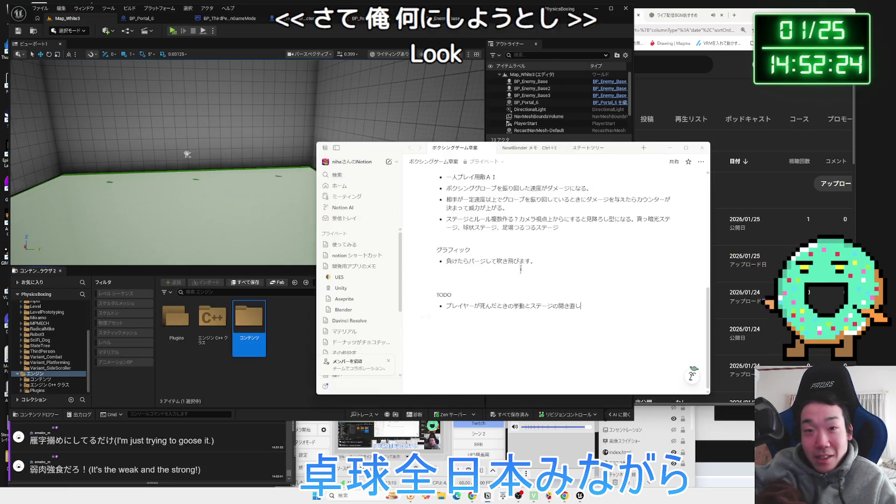
left_click(273, 374)
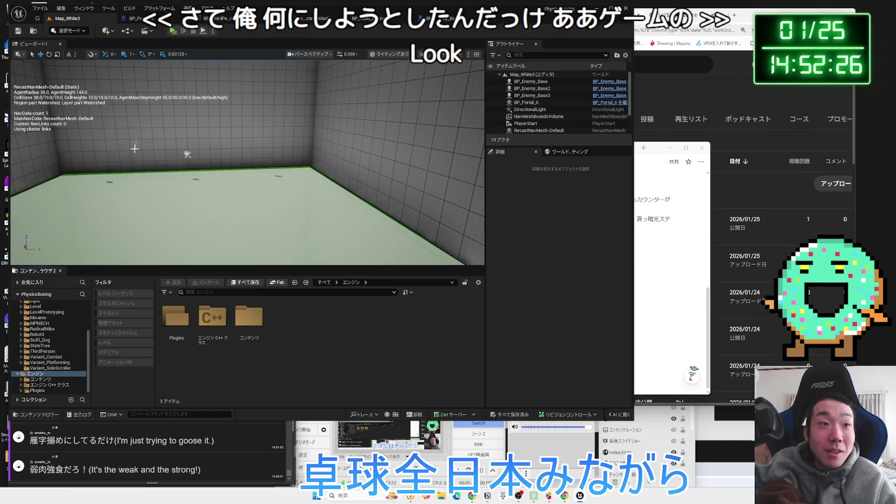
Open the Map_White3 level blueprint's event graph from the toolbar Blueprints menu.
left_click(125, 31)
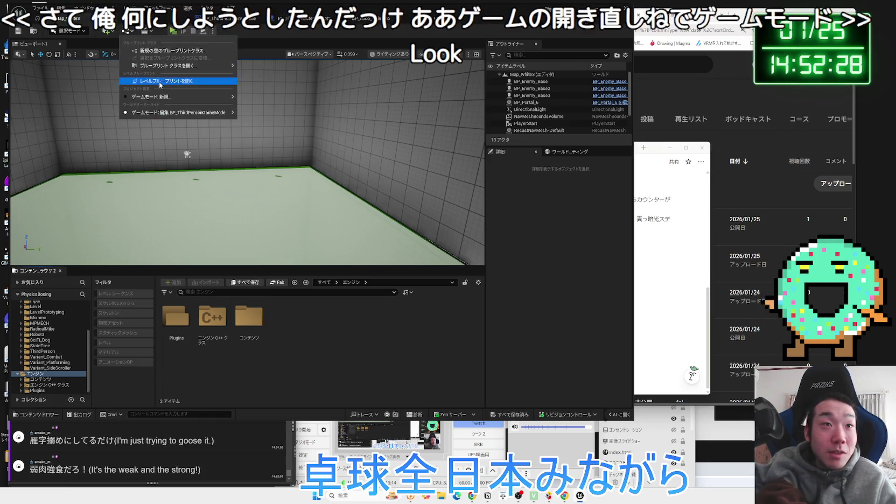
mouse_move(188, 98)
left_click(172, 81)
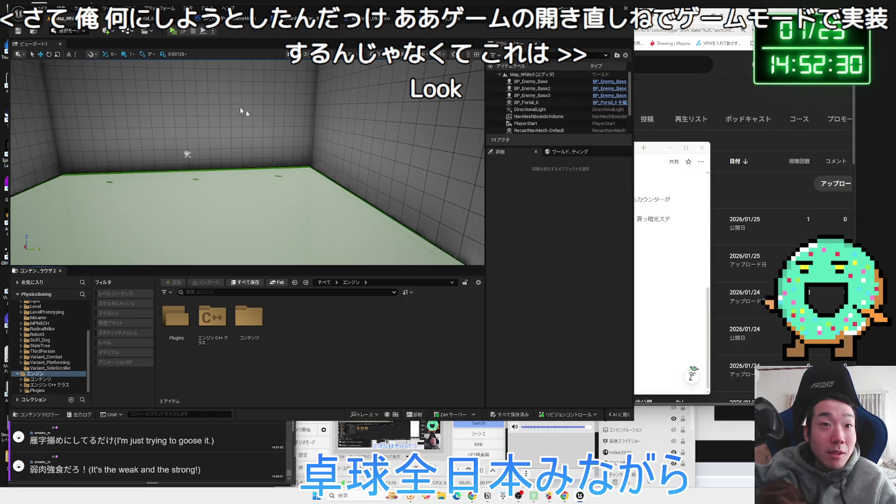
right_click(448, 206)
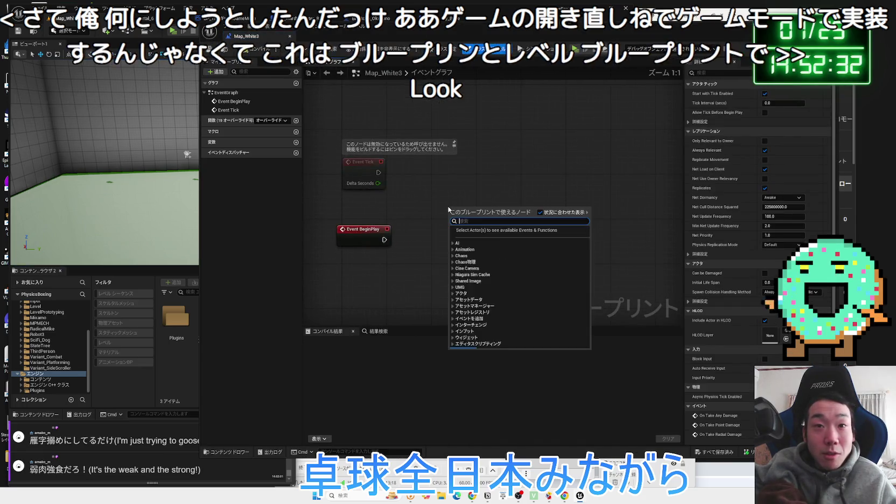
Cast Get Player Pawn to BP_ThirdPersonCharacter_Robot2, driven by Event Tick.
left_click(350, 202)
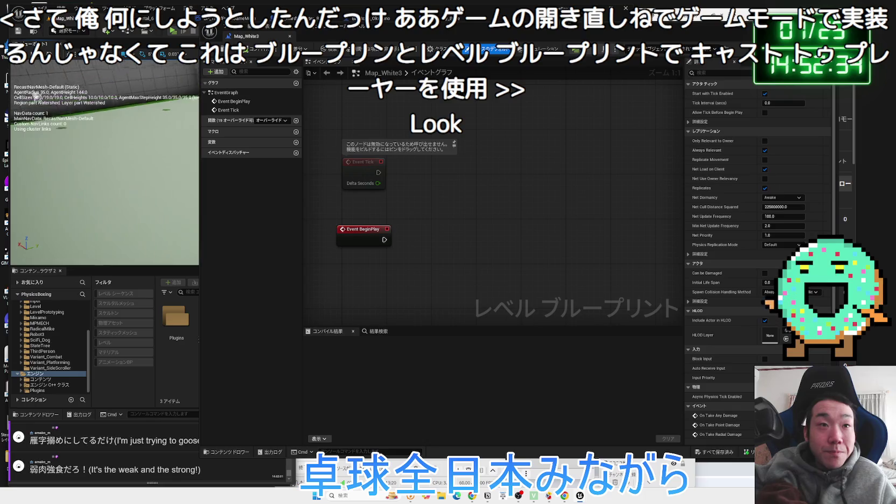
right_click(415, 194)
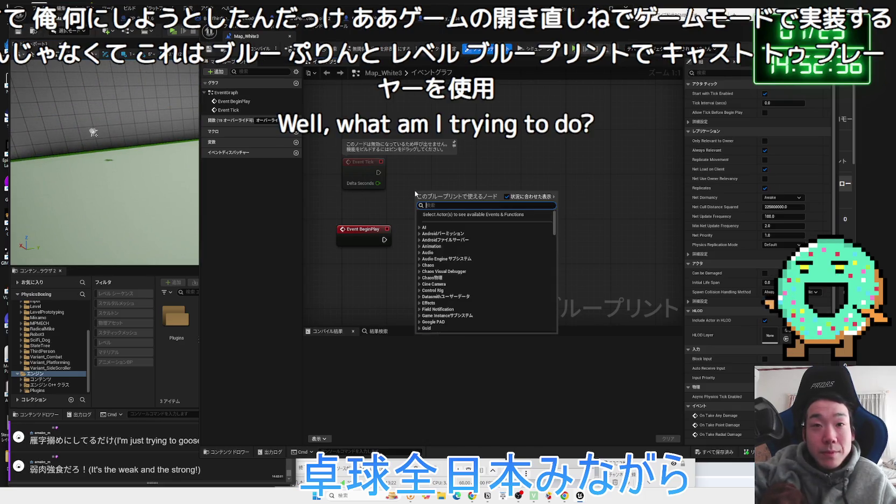
type("get player paw")
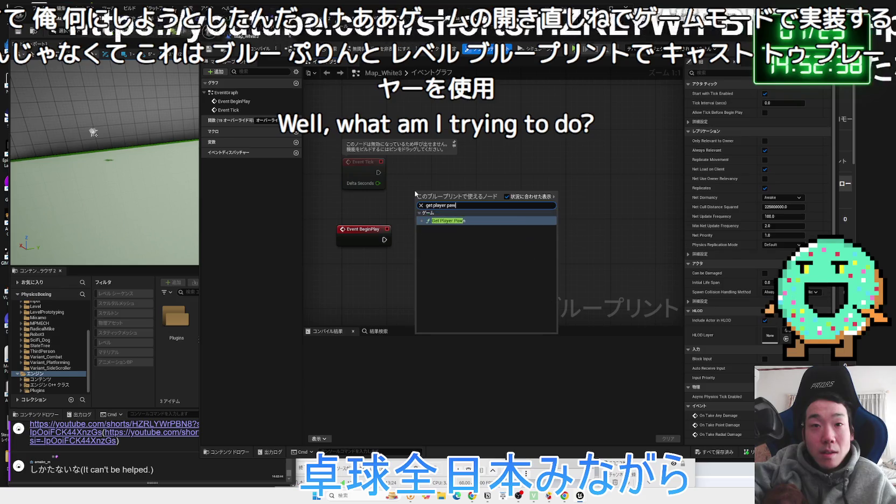
key("Return")
left_click_drag(496, 200, 560, 185)
type("cast to b")
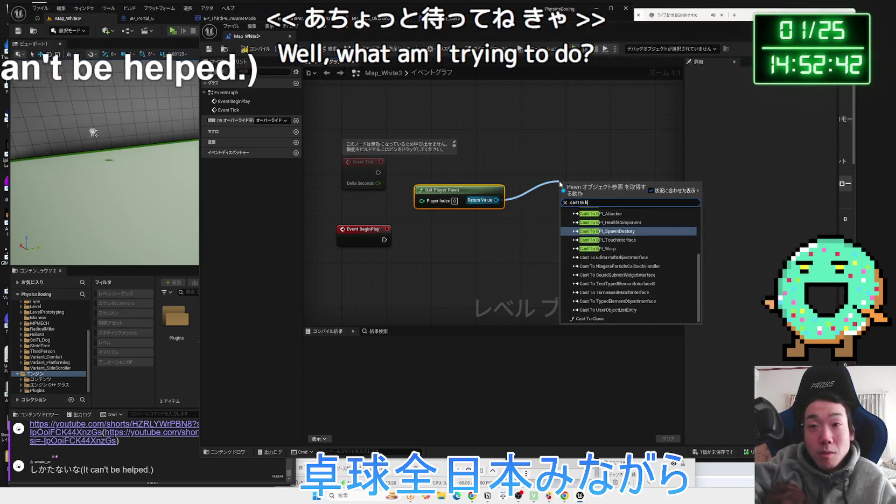
type("p")
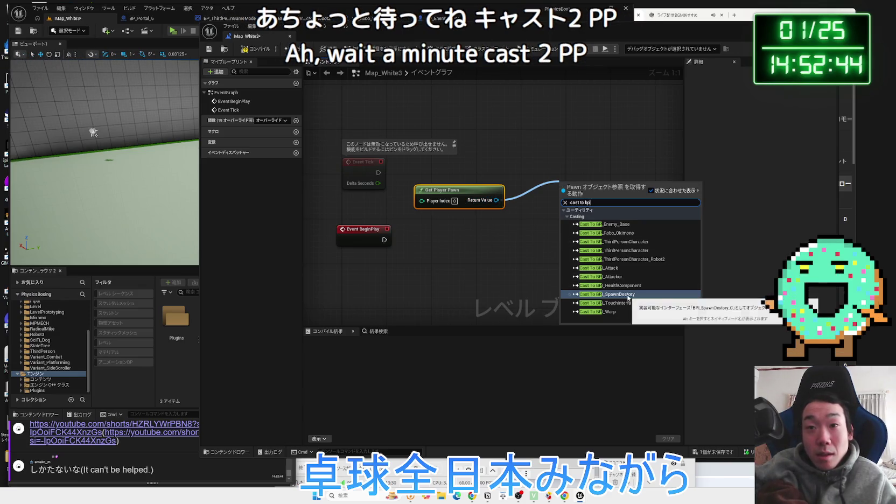
left_click(625, 259)
left_click_drag(588, 198, 507, 173)
left_click_drag(469, 190, 446, 195)
Add a Set Damage Multiplier node of 10 after the cast and compile the blueprint.
left_click_drag(617, 195, 650, 192)
type("multi")
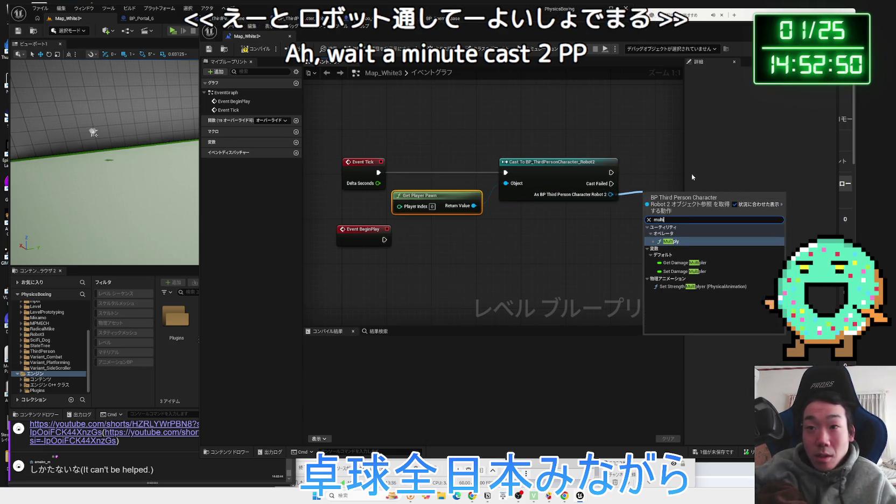
left_click(683, 271)
left_click_drag(611, 198, 604, 181)
left_click_drag(543, 183, 573, 183)
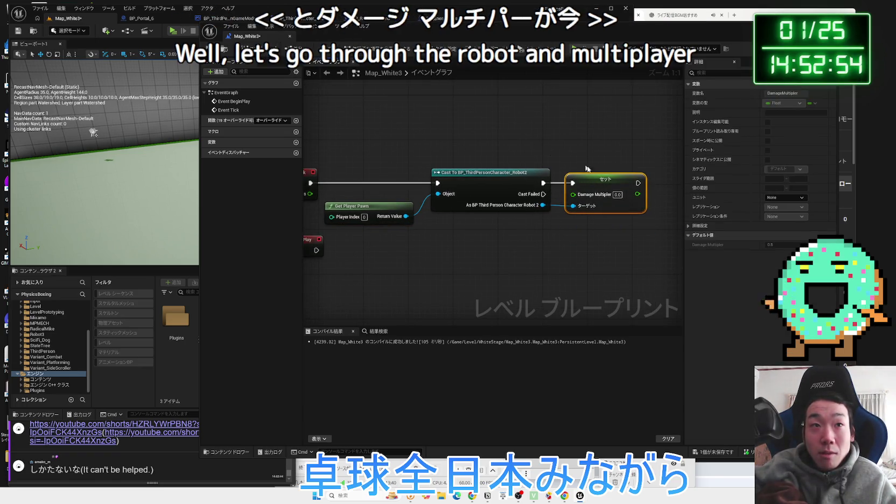
key("F7")
left_click(618, 194)
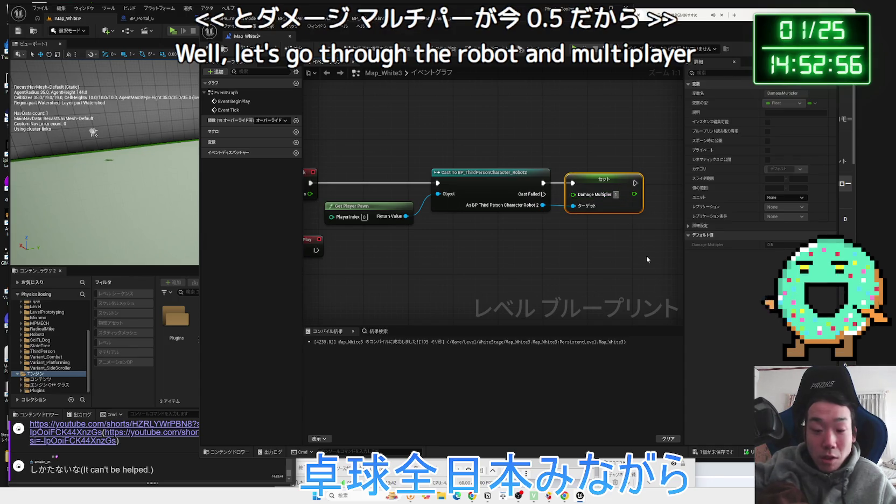
type("10")
left_click(646, 259)
left_click(258, 49)
mouse_move(341, 34)
left_mouse_down()
mouse_move(349, 34)
mouse_move(141, 18)
left_mouse_up()
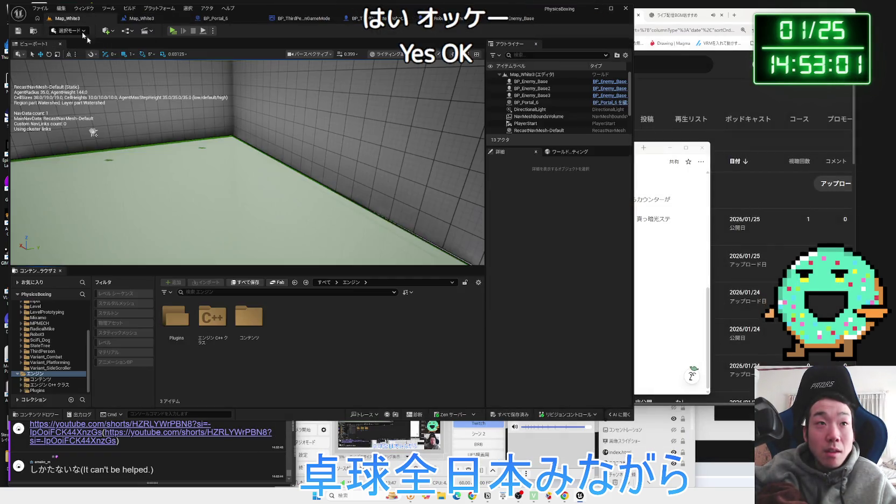
Open the viewer's crocodile YouTube Shorts link from the OneComme chat.
left_click(150, 438)
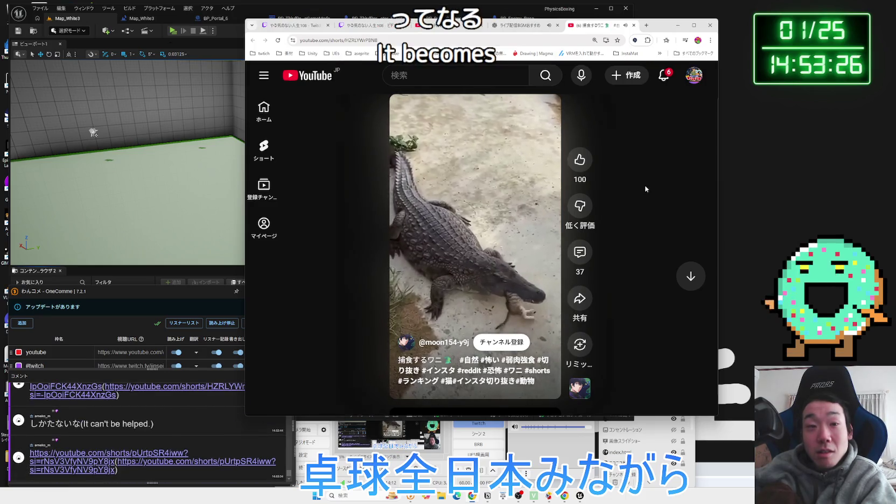
Open the next chat-shared Short of a bear in a zoo enclosure and show its comments.
left_click(107, 459)
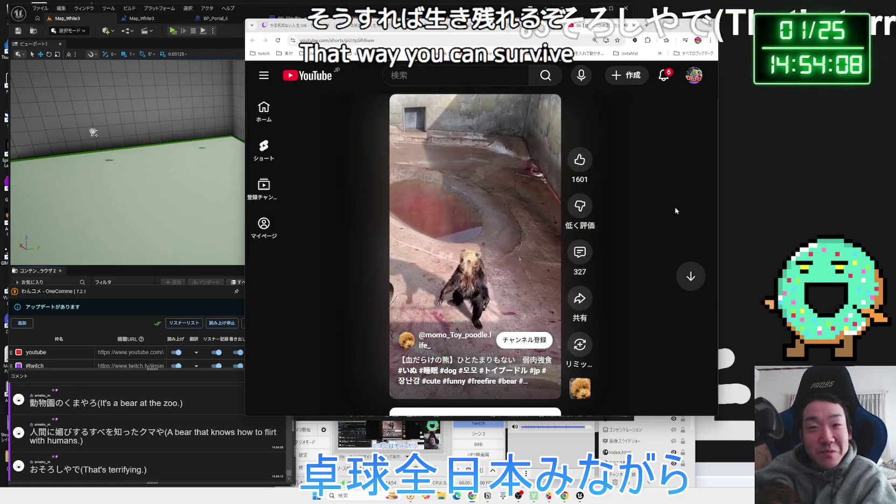
left_click(580, 252)
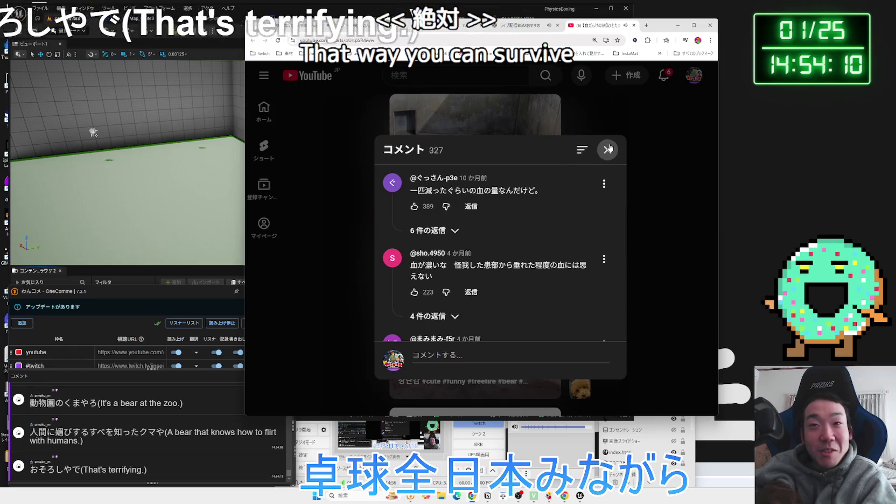
Search YouTube for クマ牧場事件 and open the bear ranch incident explainer Short.
left_click(607, 150)
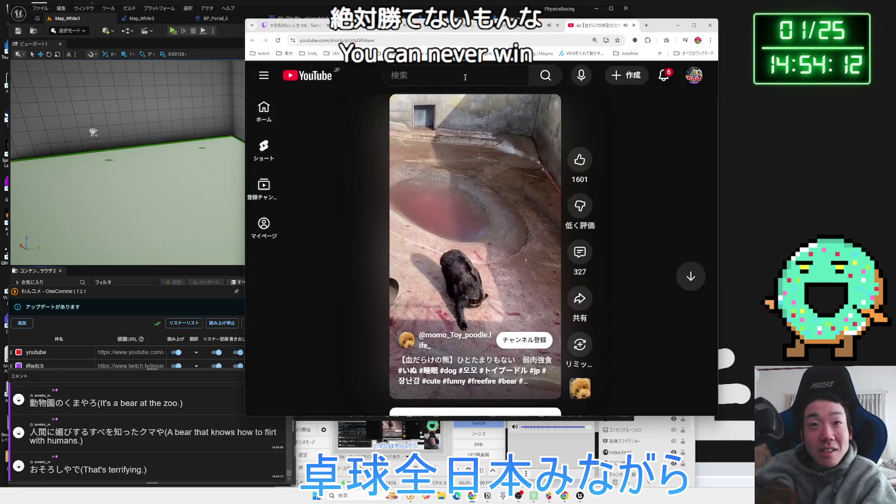
type("くまぼくじょう")
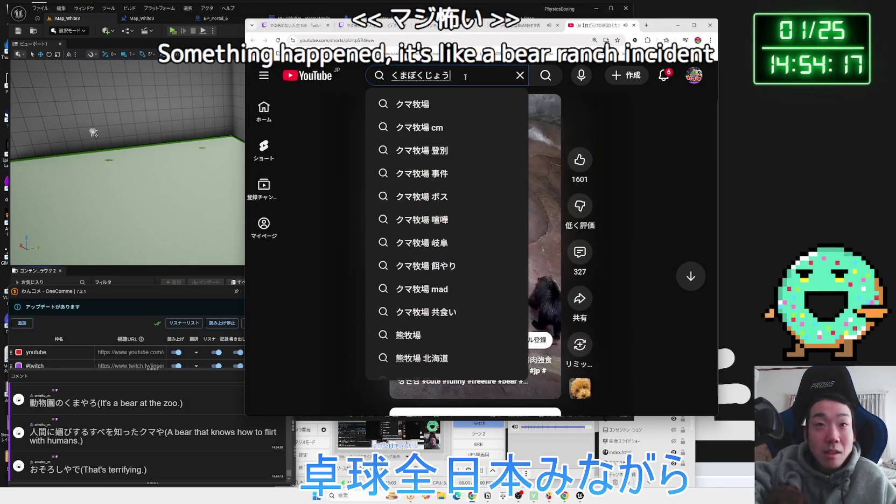
key("space")
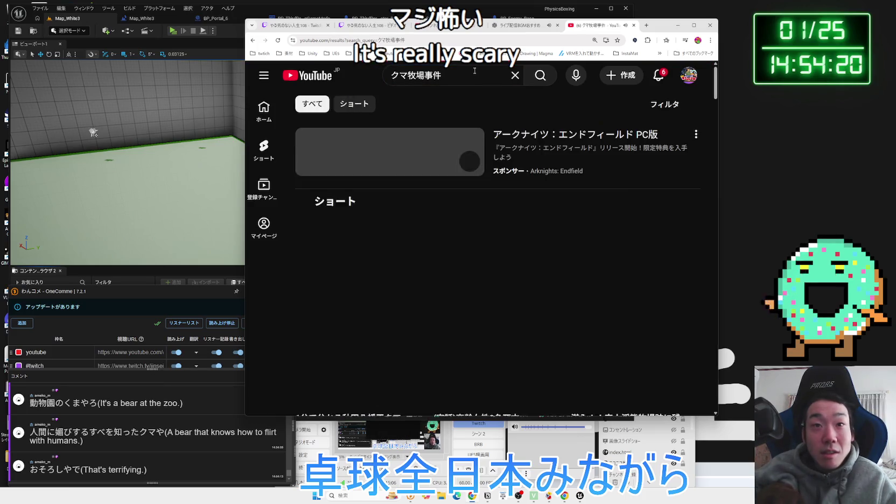
scroll(358, 212, "down", 3)
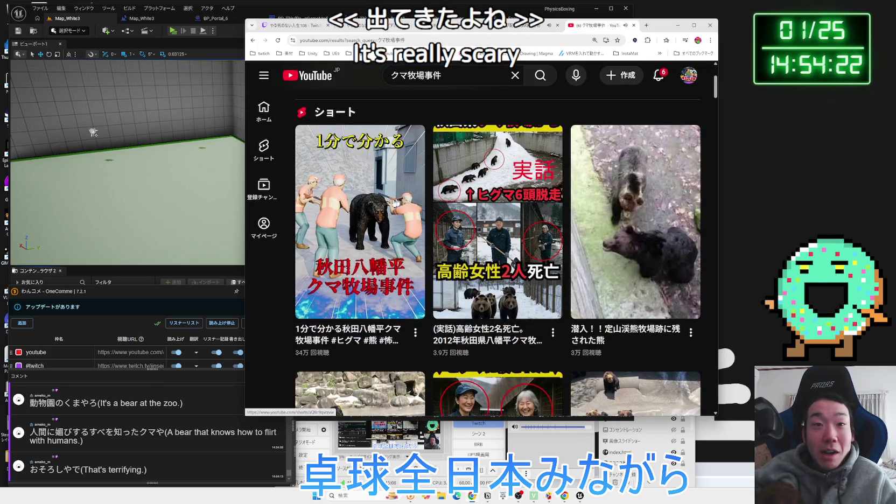
left_click(357, 212)
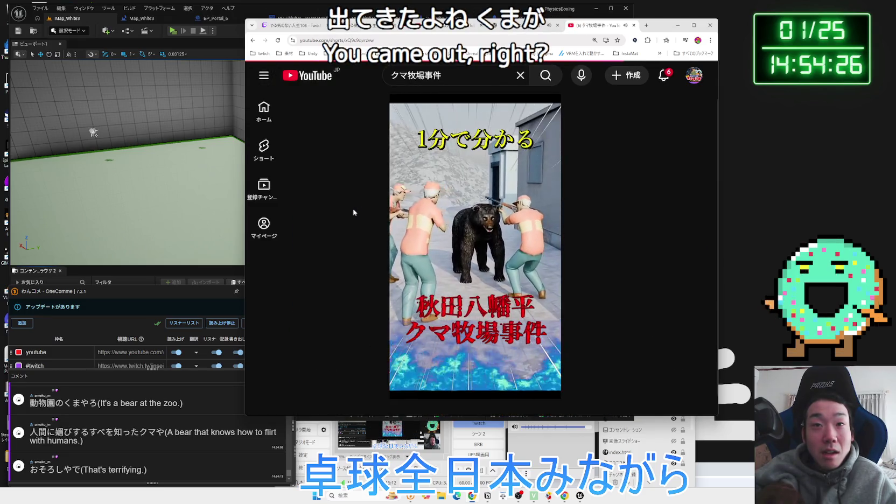
Open the viewer's pig-versus-crocodile video in a new tab, pause the Short, and play it.
mouse_move(482, 132)
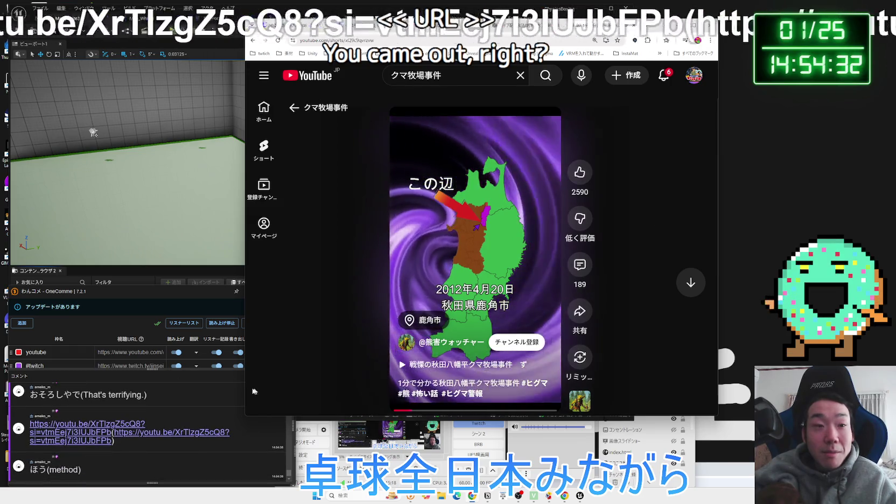
left_click(84, 430)
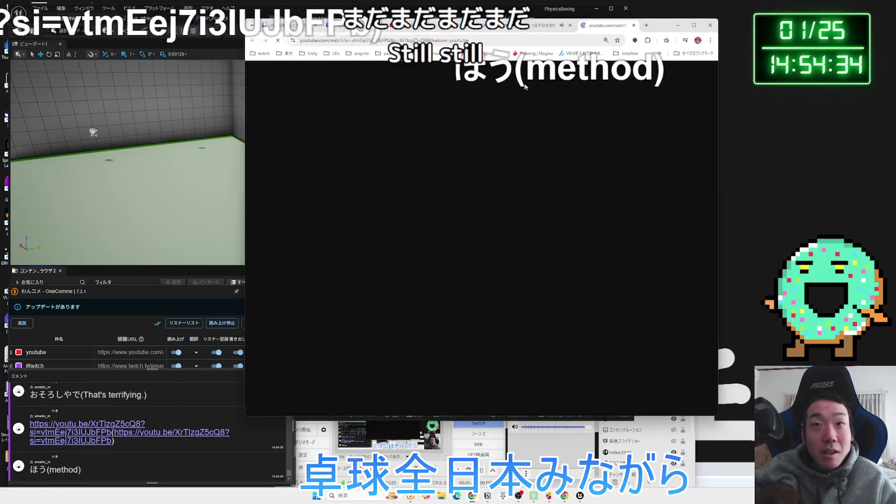
left_click(545, 26)
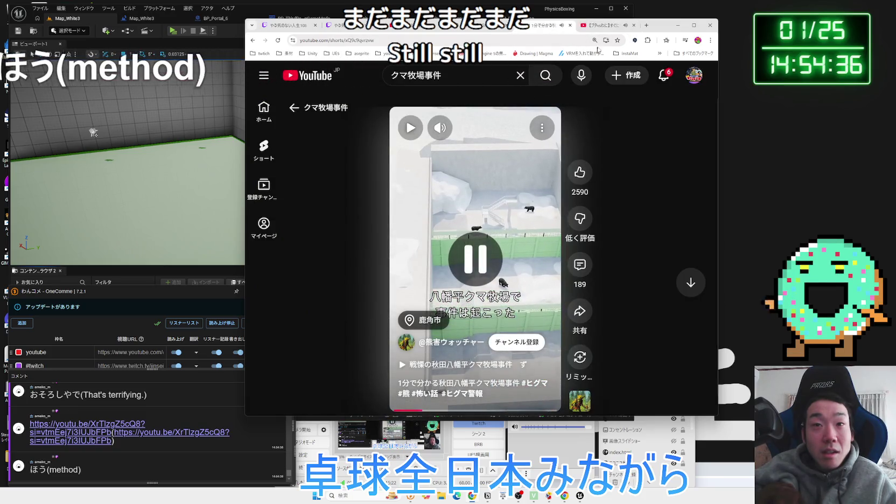
left_click(600, 26)
left_click(475, 217)
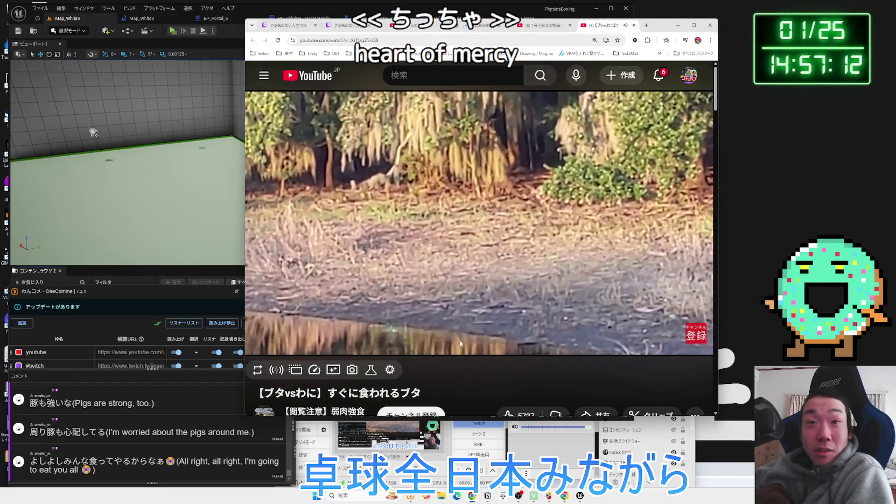
Rewind the pig-versus-crocodile video through 3:06 and 3:00 back to 2:49.
left_click(430, 326)
left_click(427, 327)
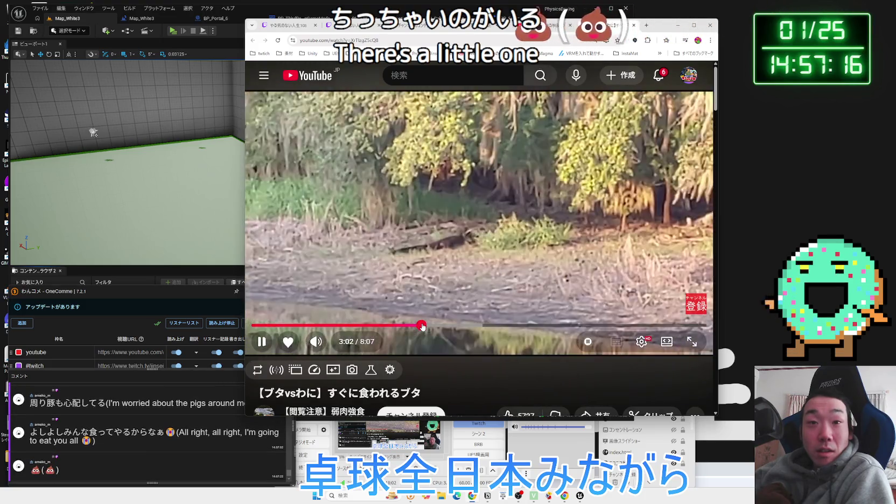
left_click(418, 326)
left_click(410, 329)
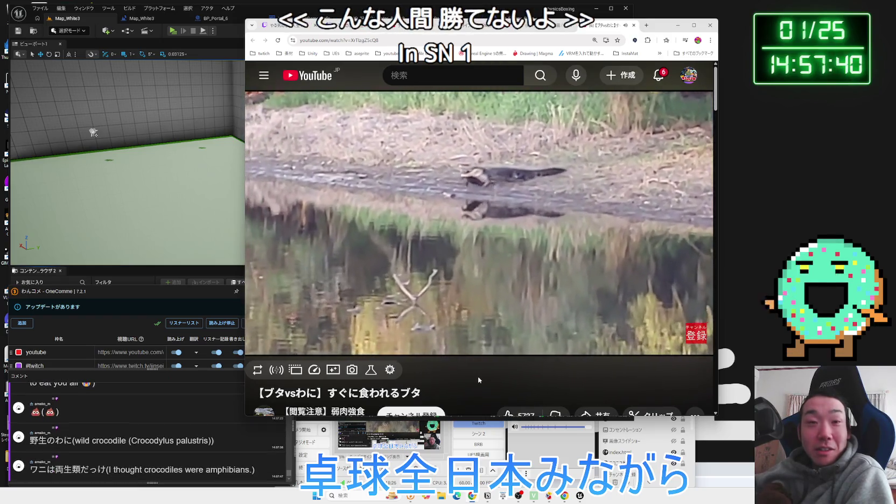
left_click(439, 77)
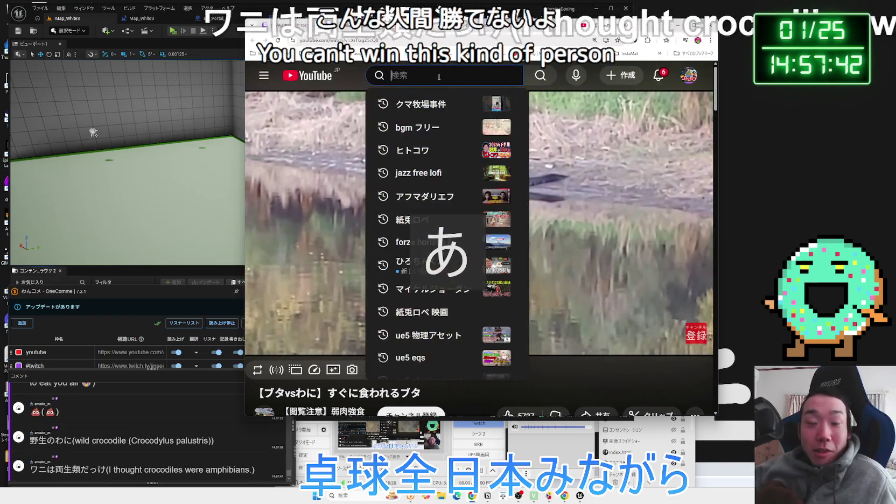
Search YouTube for ワニ フライパン and open a crocodile Short from the results.
type("wani")
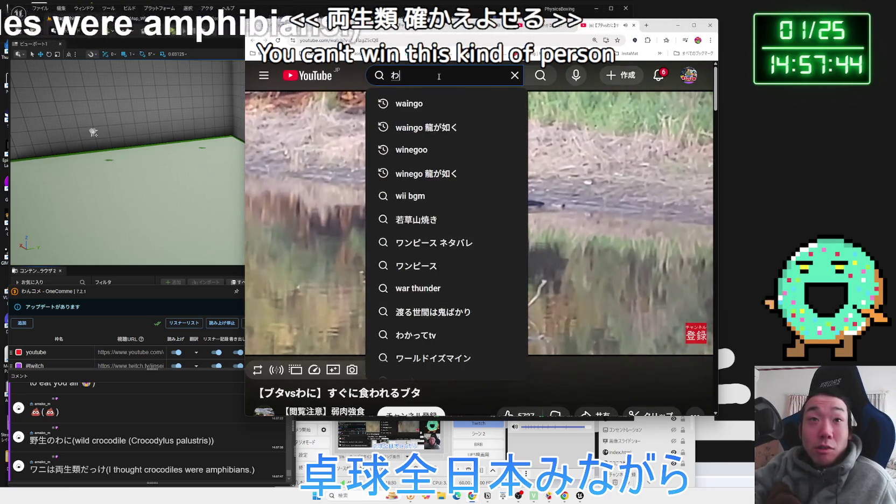
key("space")
key("space")
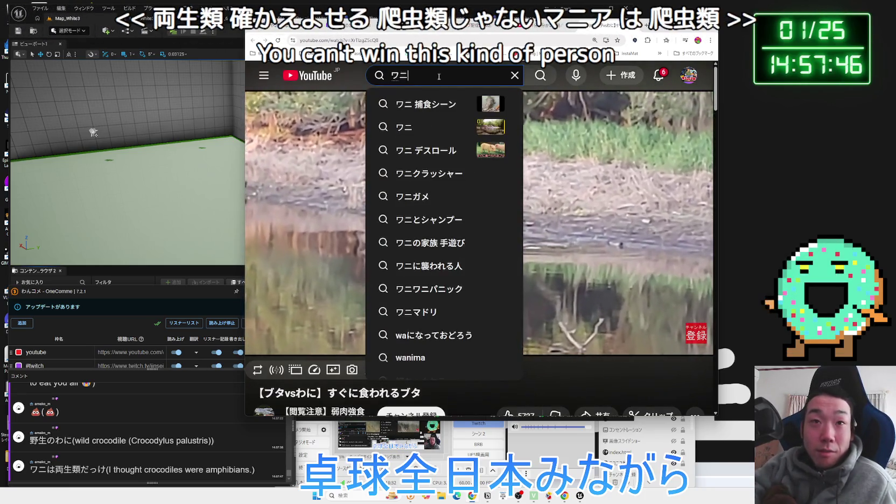
key("Return")
type("hachu")
key("BackSpace")
key("BackSpace")
key("BackSpace")
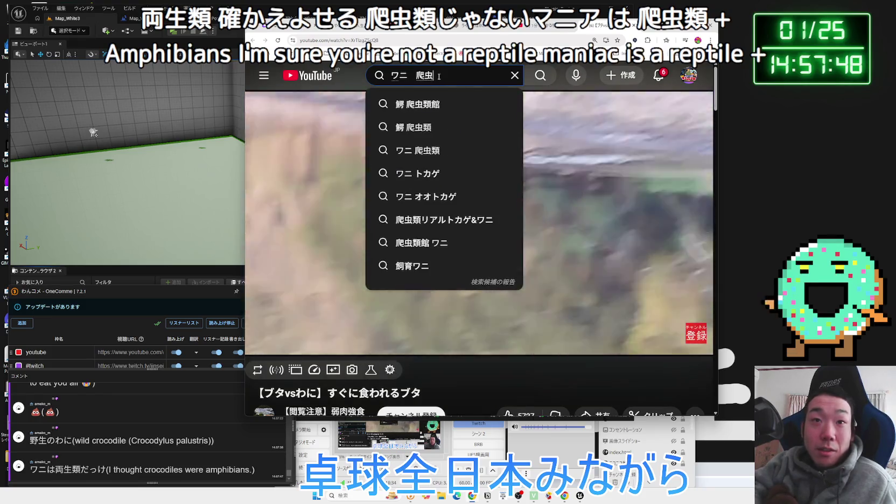
type("furaipan")
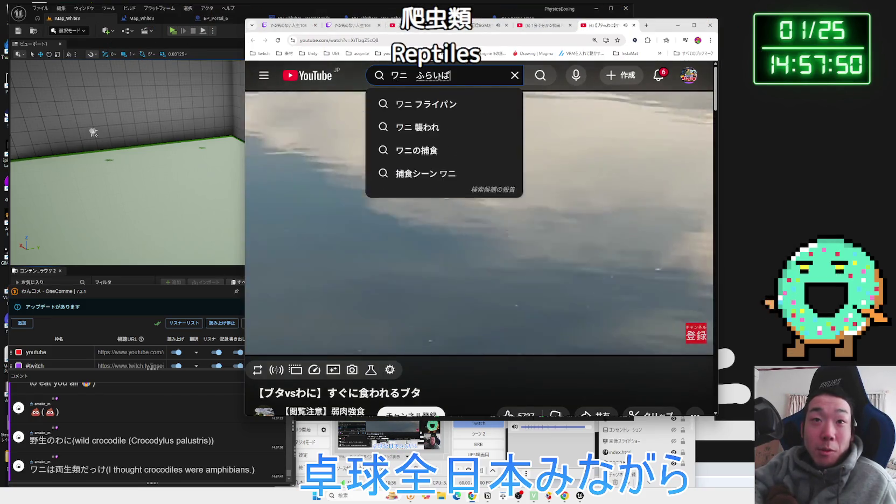
key("space")
key("Return")
key("Return")
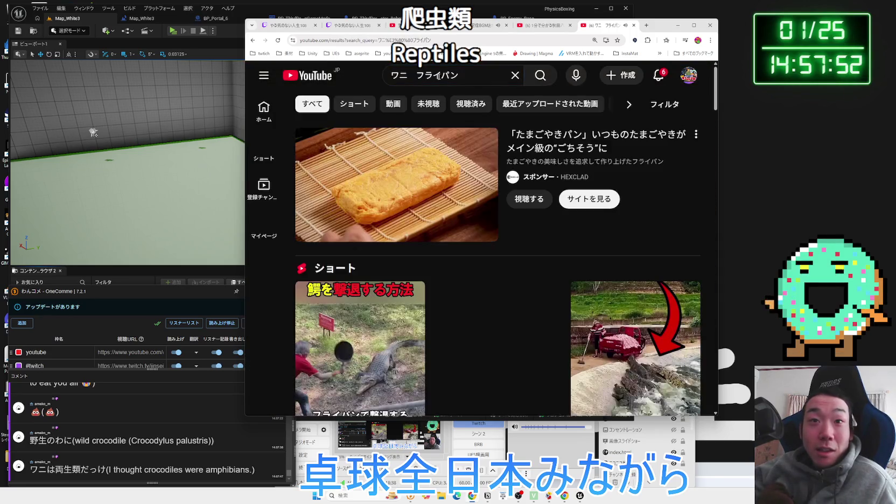
scroll(461, 175, "down", 3)
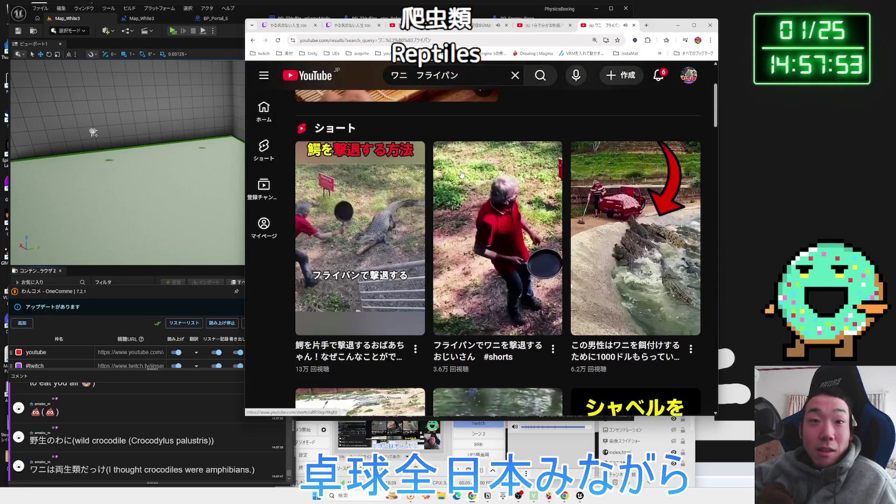
left_click(387, 206)
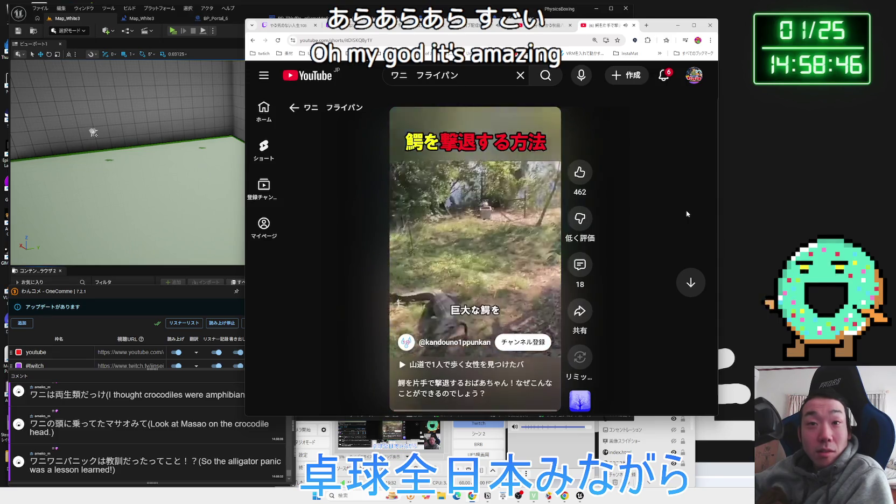
Return to the ワニ フライパン search results and scroll through the Shorts.
left_click(294, 107)
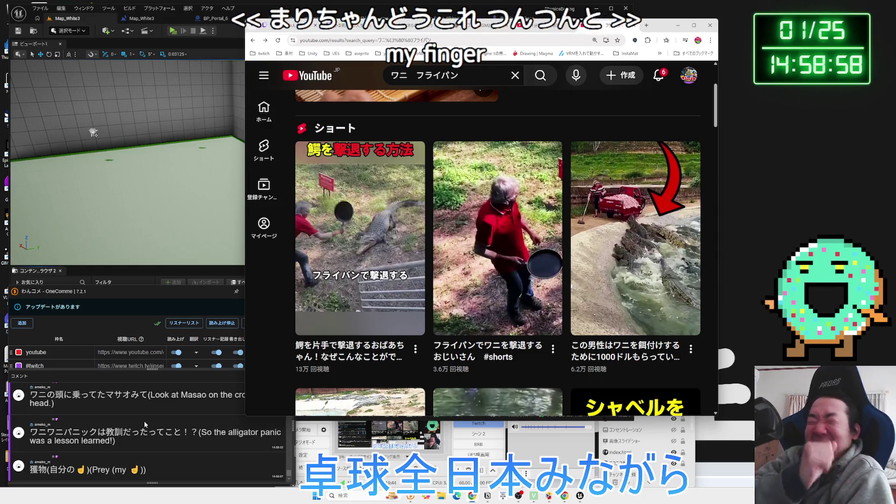
mouse_move(392, 283)
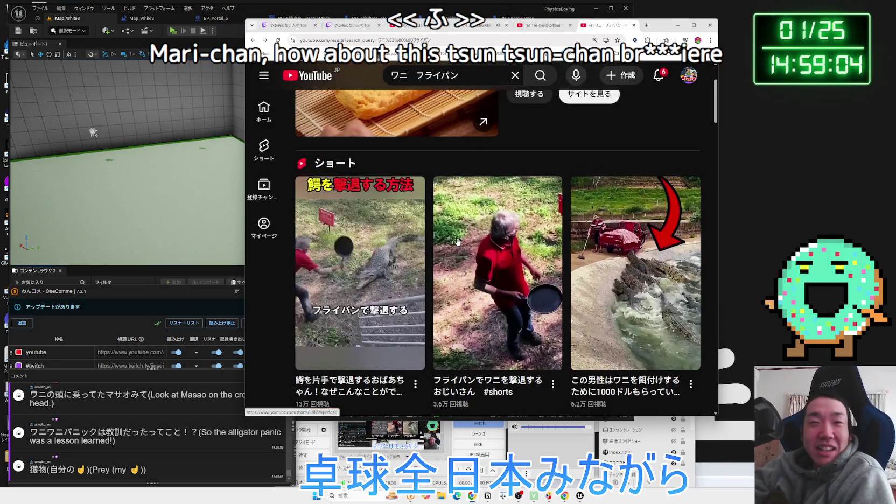
scroll(538, 229, "down", 4)
scroll(538, 229, "down", 5)
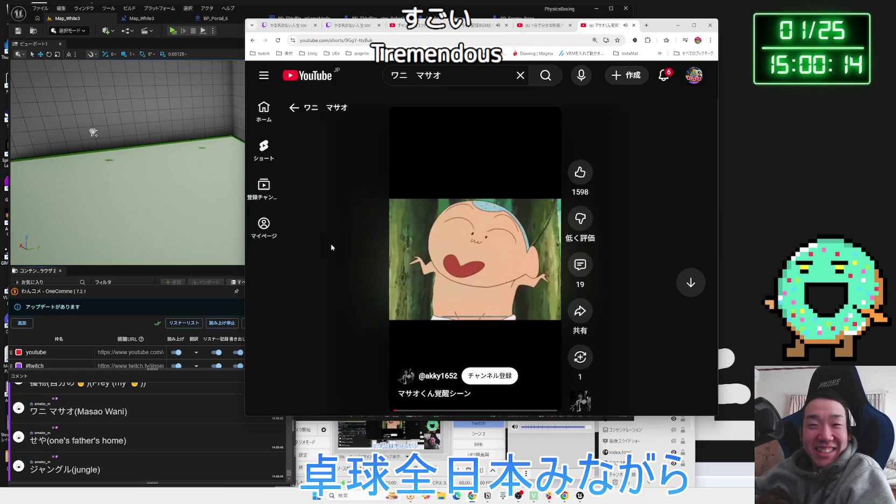
Go back to the ワニ マサオ results and search for まさお ぶっ飛ばすぜベイベー instead.
key("alt+Left")
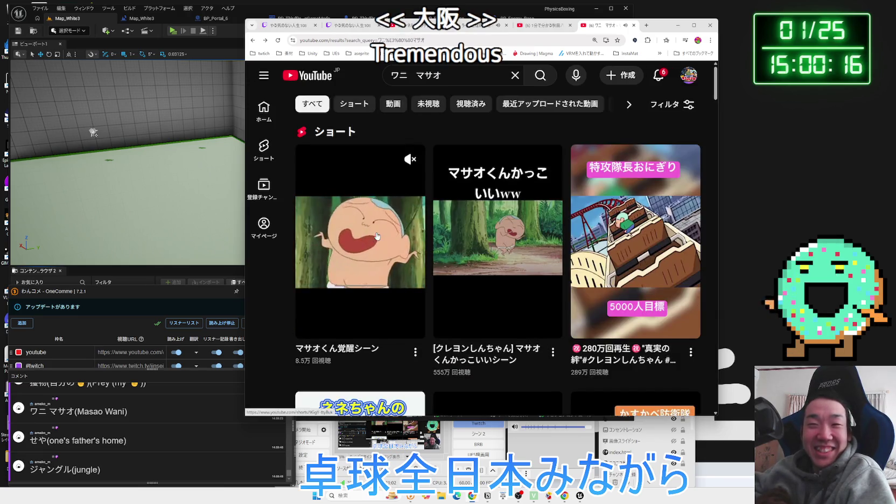
scroll(377, 235, "down", 3)
scroll(377, 235, "down", 3)
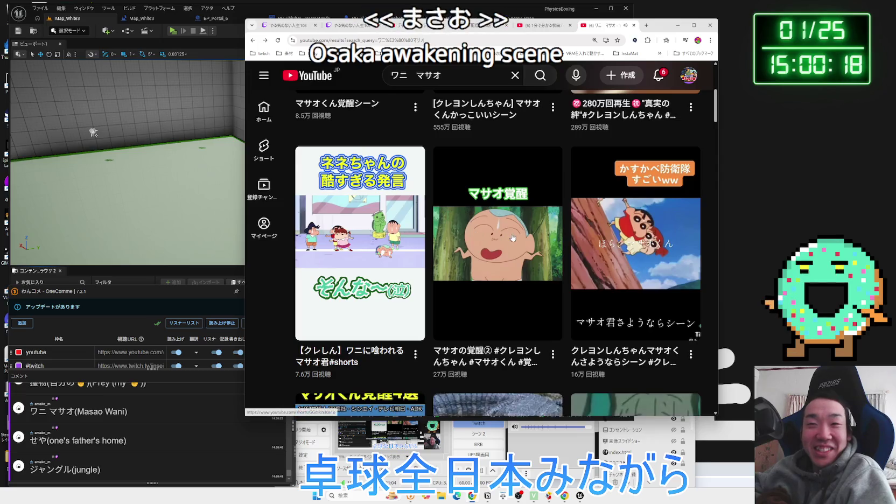
scroll(515, 237, "down", 2)
scroll(516, 237, "up", 8)
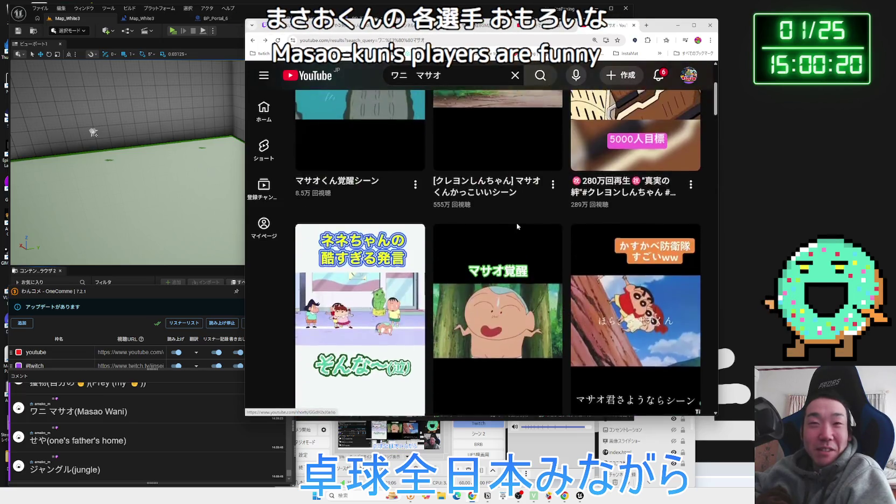
key("Left")
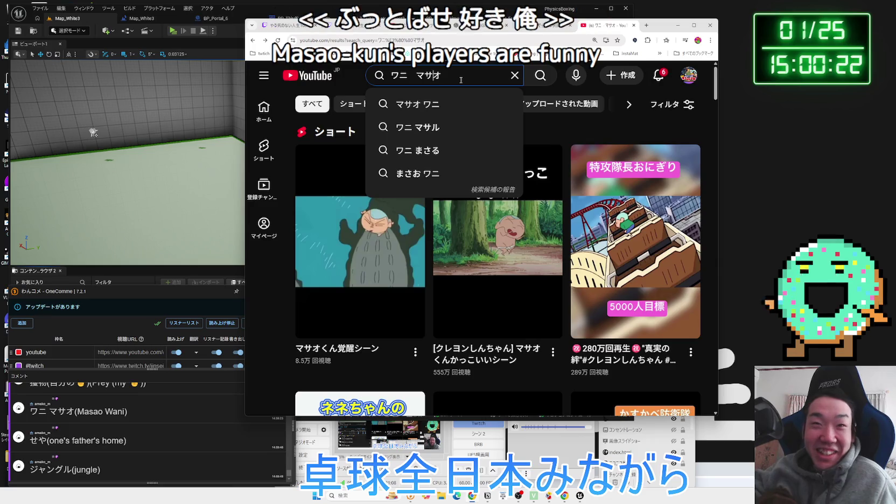
key("BackSpace")
key("BackSpace")
key("BackSpace")
key("End")
type("ぶ")
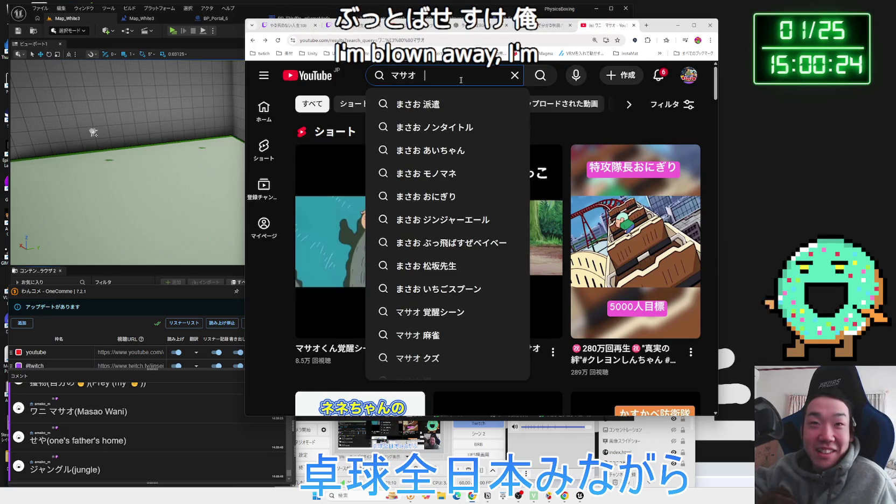
type("っとば")
left_click(461, 99)
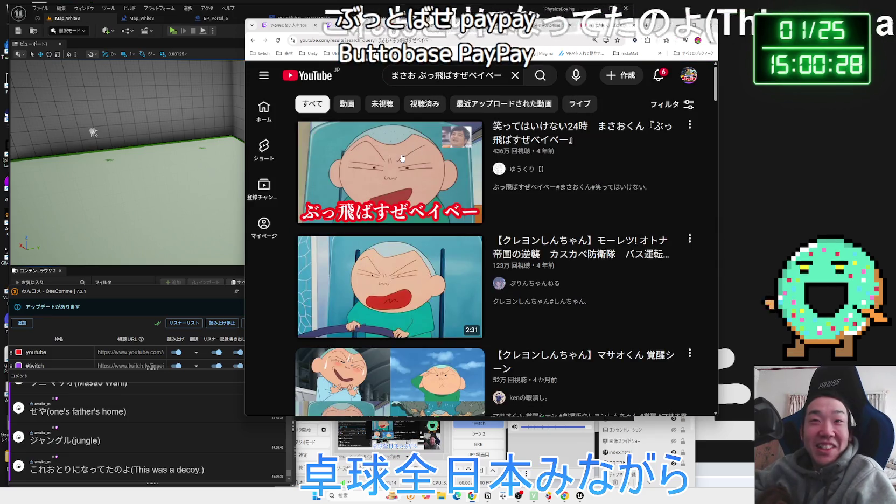
Open the Crayon Shin-chan bus-driving scene video from the results.
mouse_move(345, 228)
scroll(361, 259, "down", 1)
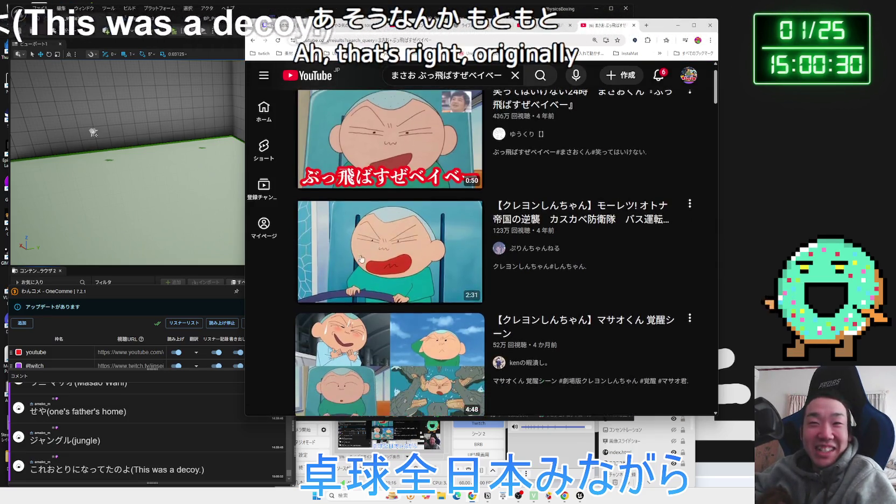
mouse_move(361, 259)
scroll(361, 259, "down", 2)
scroll(401, 227, "up", 2)
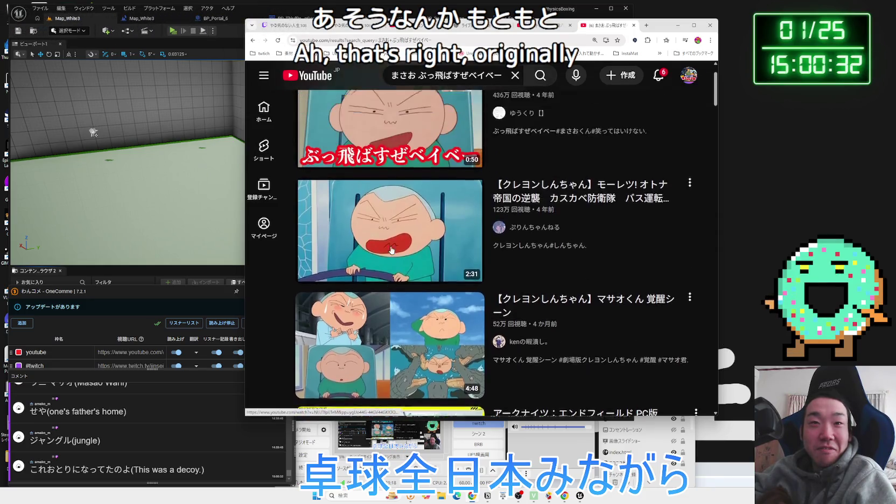
left_click(598, 220)
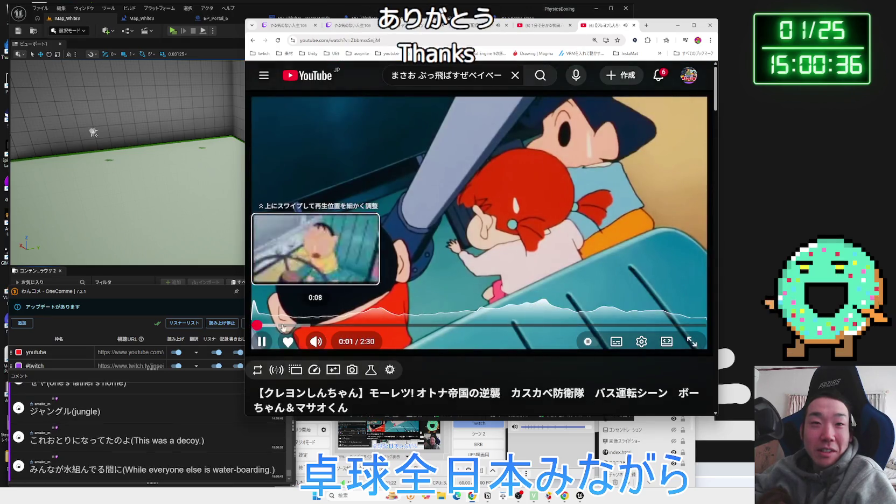
Skip the Shin-chan bus video ahead through 0:23, 0:38, 0:45 and 0:56 to 1:11.
left_click(322, 325)
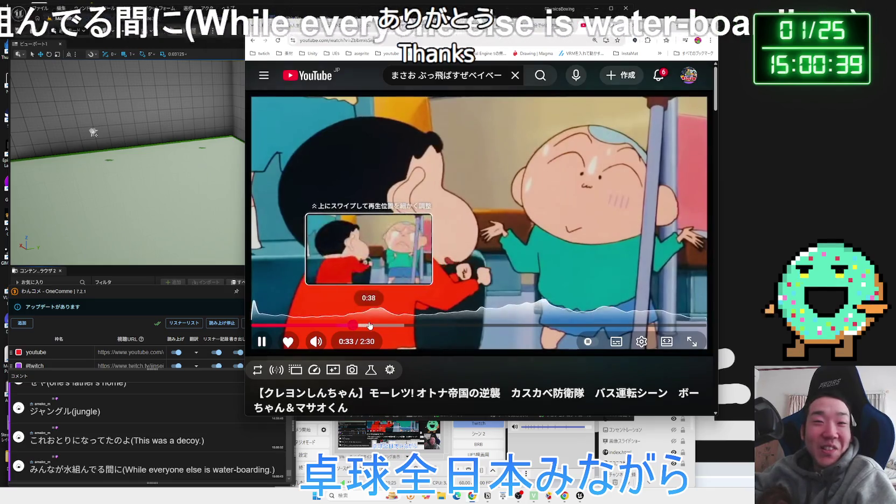
left_click(369, 326)
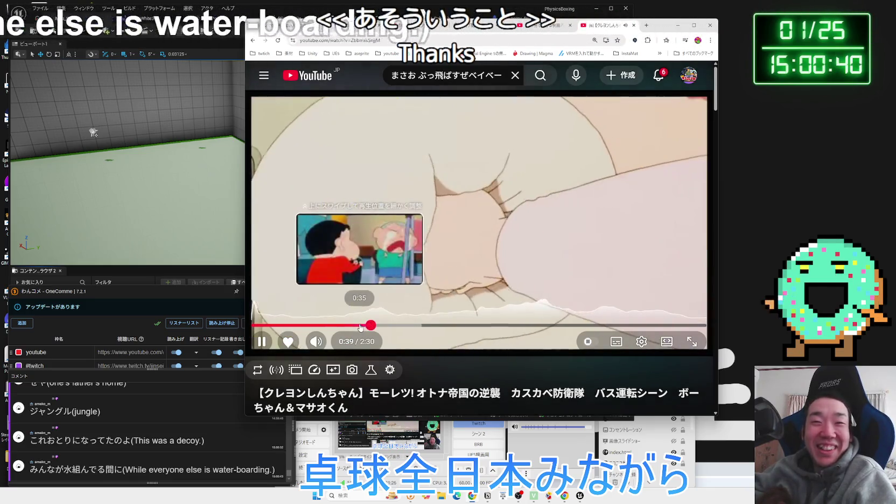
left_click(390, 327)
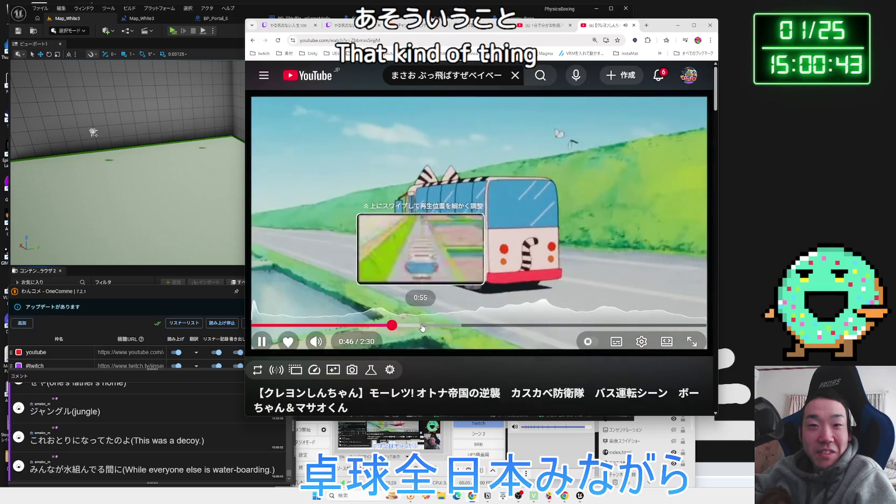
left_click(424, 327)
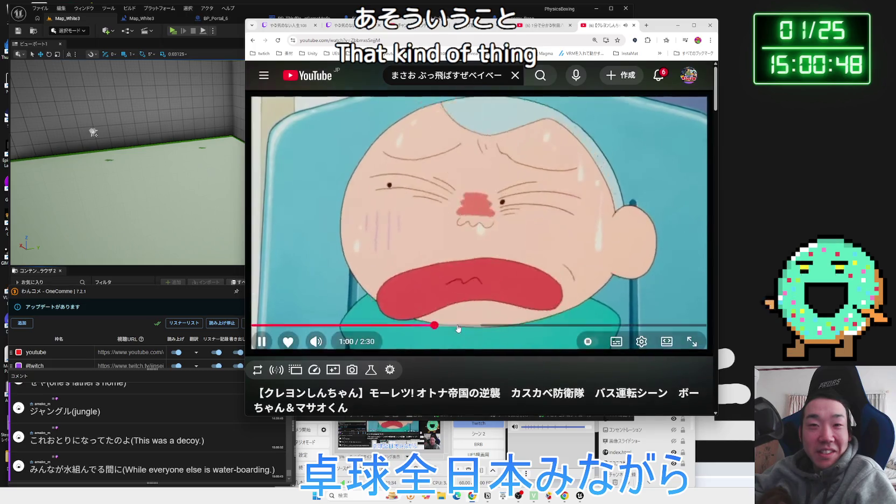
left_click(469, 326)
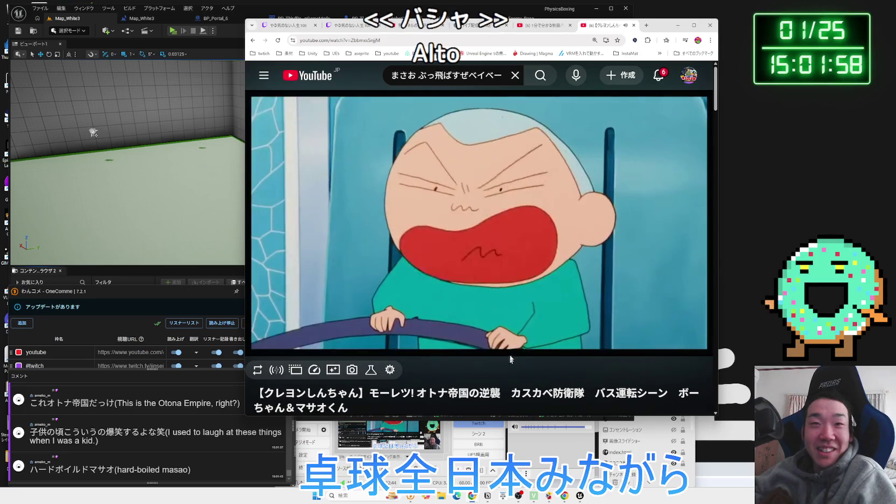
left_click(502, 75)
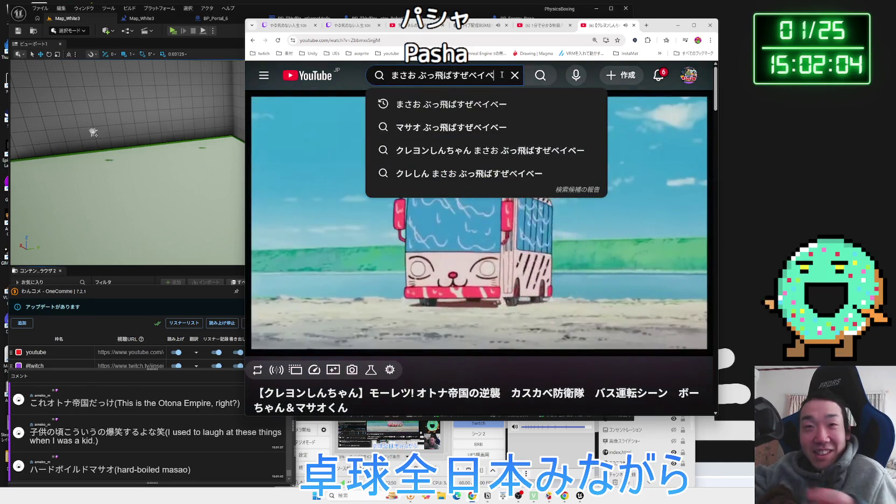
Replace the YouTube query with まさお 麻雀 and run the search.
key("BackSpace")
key("BackSpace")
key("BackSpace")
type("まー")
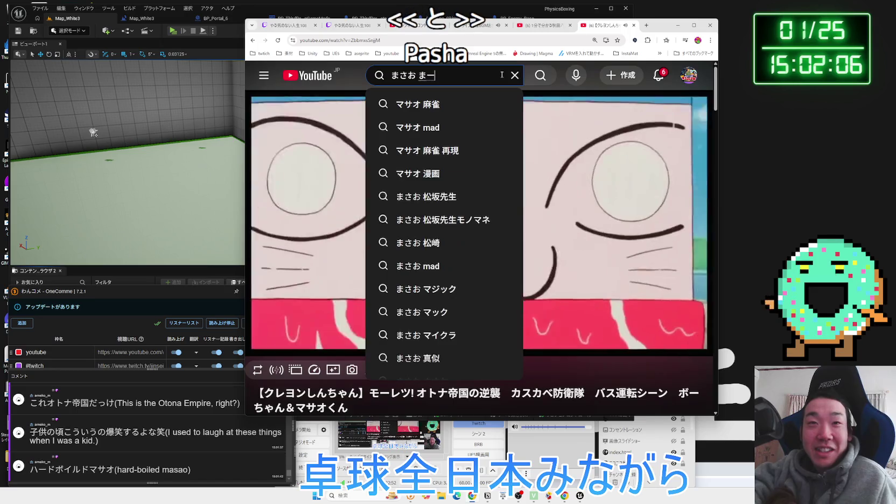
type("じゃn")
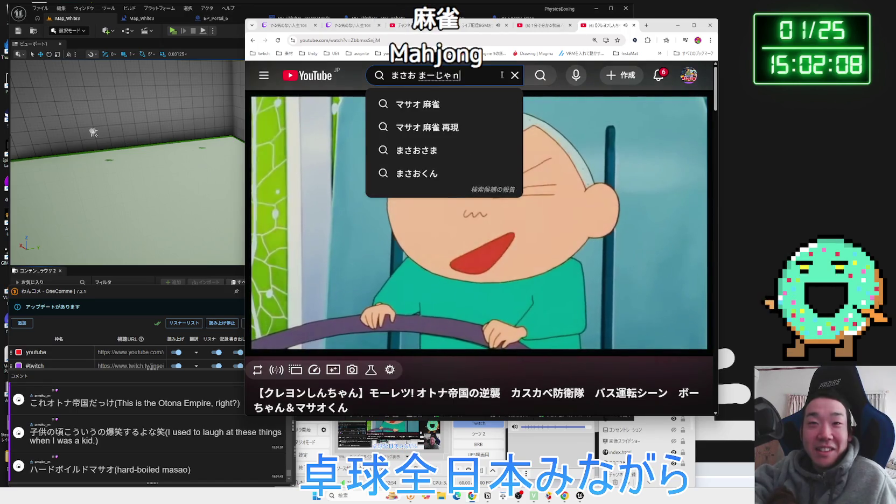
type("n")
key("space")
key("Return")
key("Return")
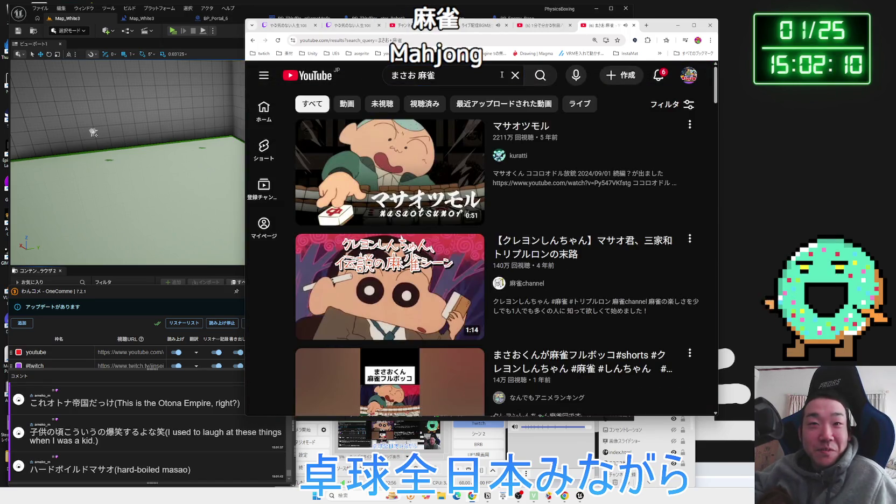
scroll(430, 214, "down", 3)
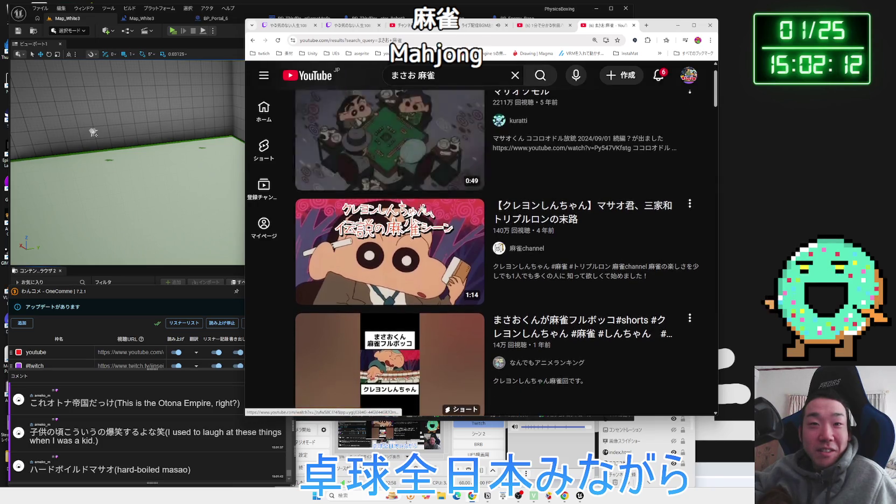
scroll(430, 214, "up", 2)
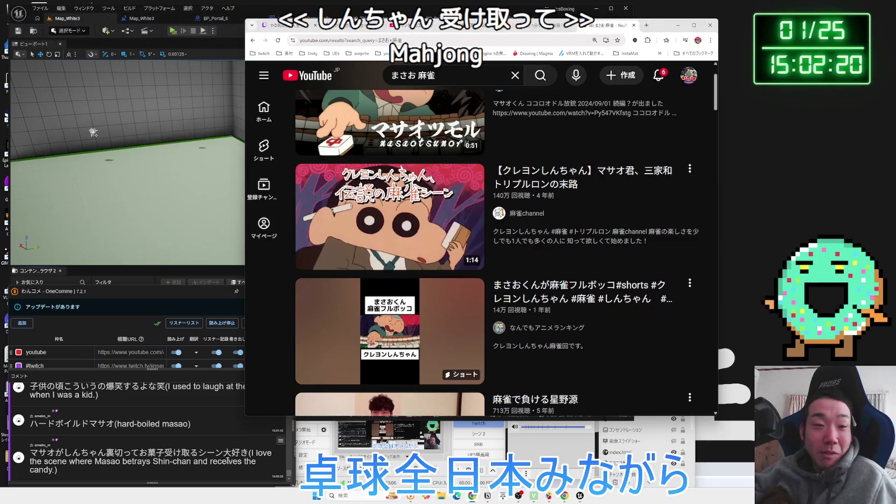
Bring the live comment reader window forward and browse the まさお 麻雀 results.
left_click(275, 418)
mouse_move(358, 249)
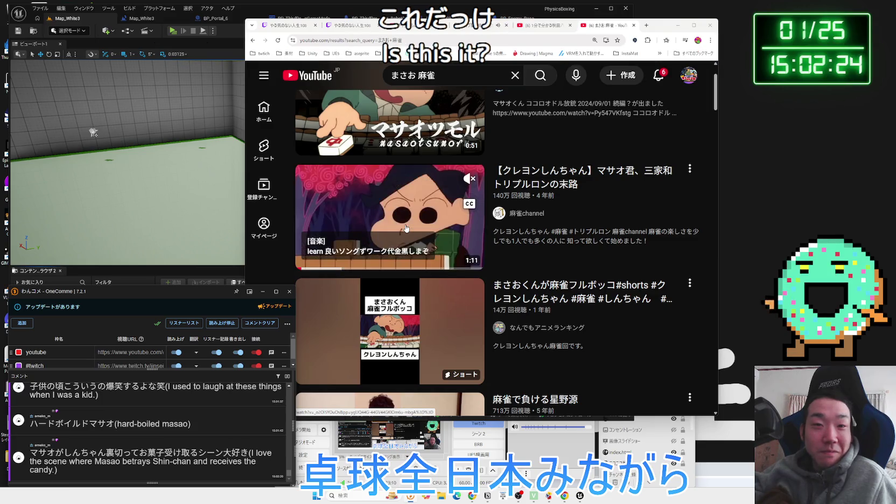
scroll(483, 237, "down", 5)
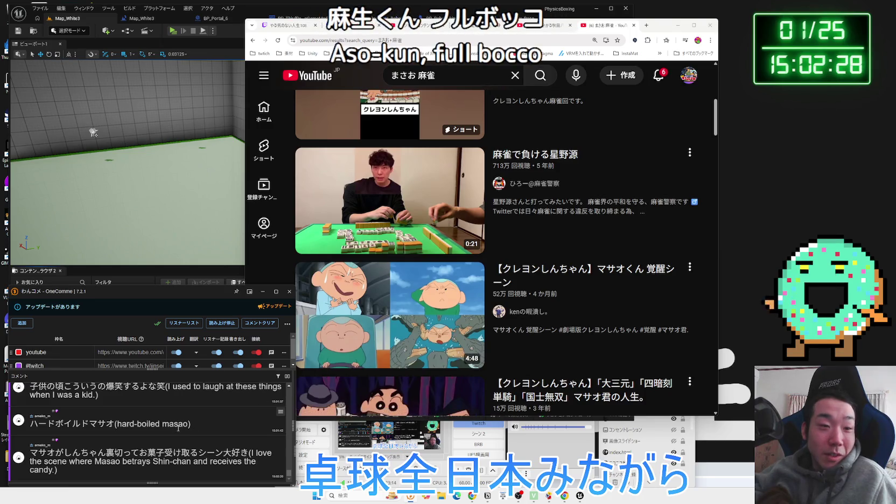
scroll(444, 242, "up", 5)
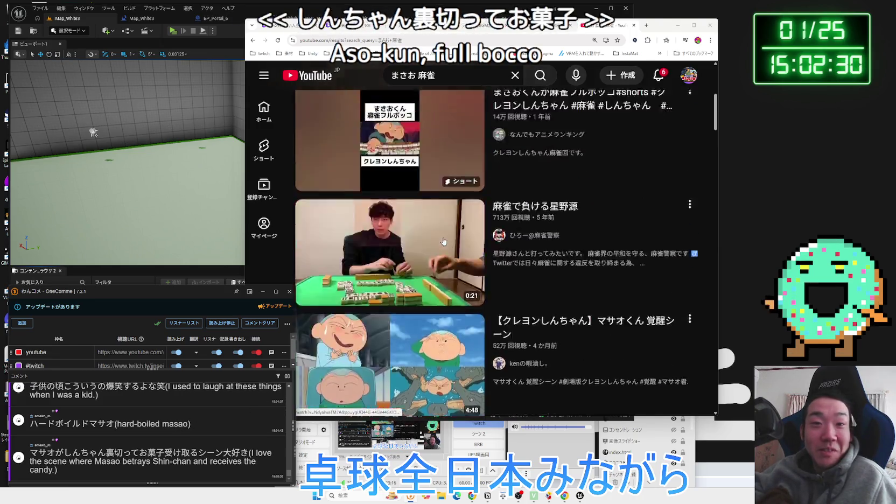
scroll(444, 242, "up", 1)
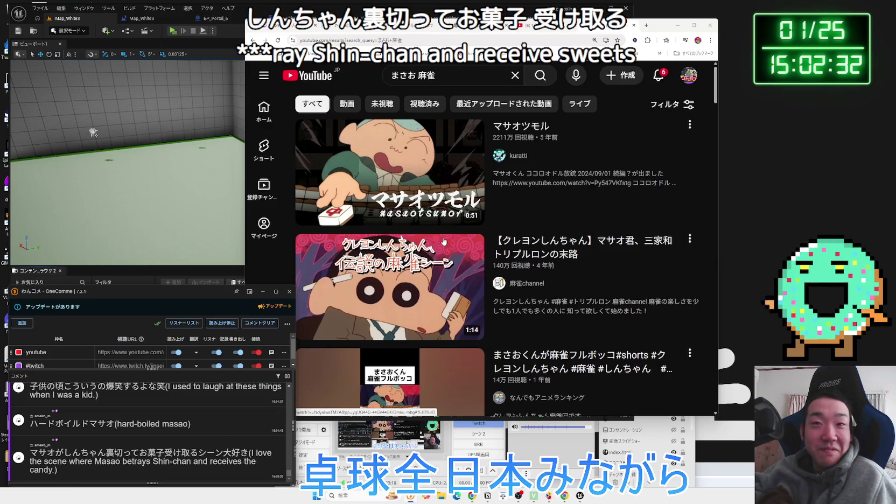
scroll(444, 242, "down", 3)
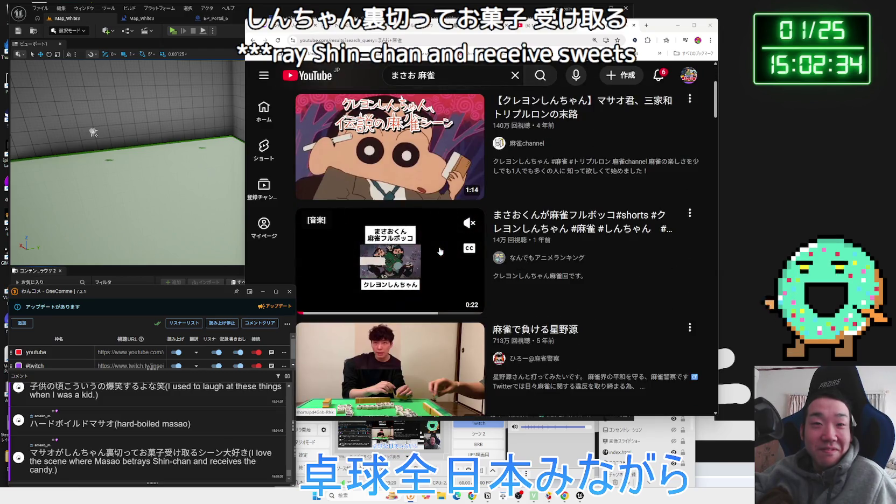
Watch the まさおくん mahjong Short, then go back to the まさお 麻雀 results.
left_click(440, 251)
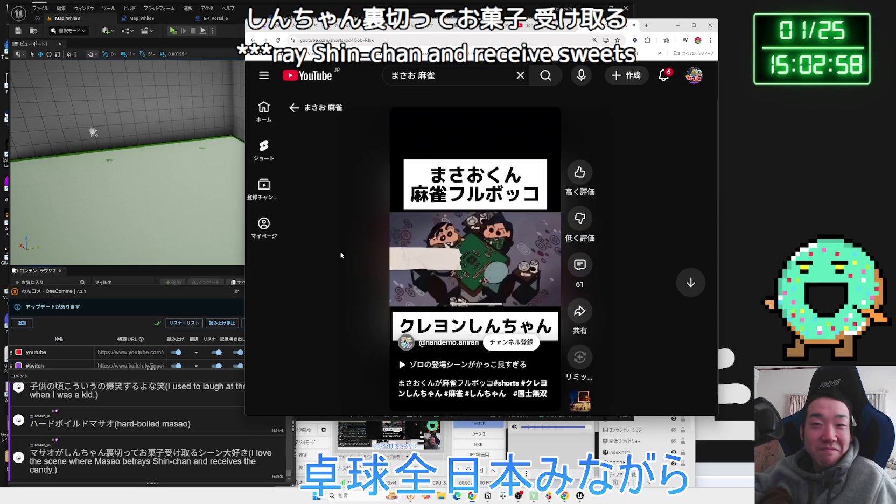
key("alt+Left")
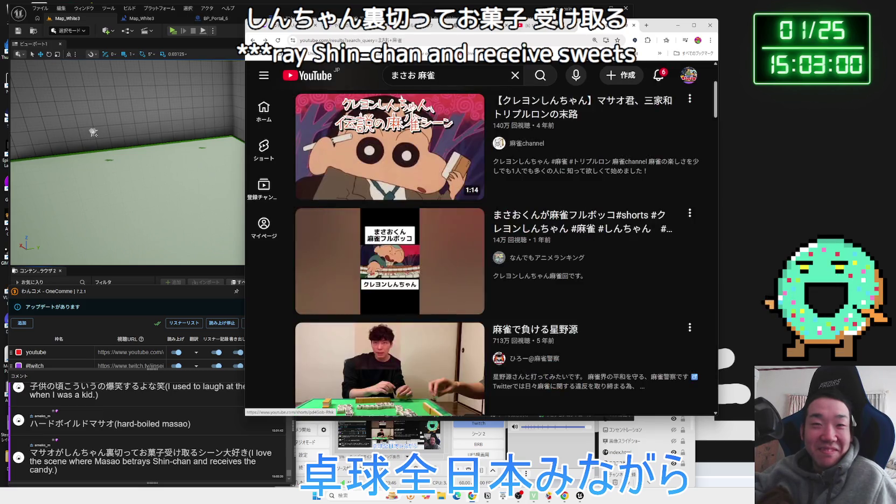
scroll(512, 258, "down", 4)
scroll(639, 182, "up", 6)
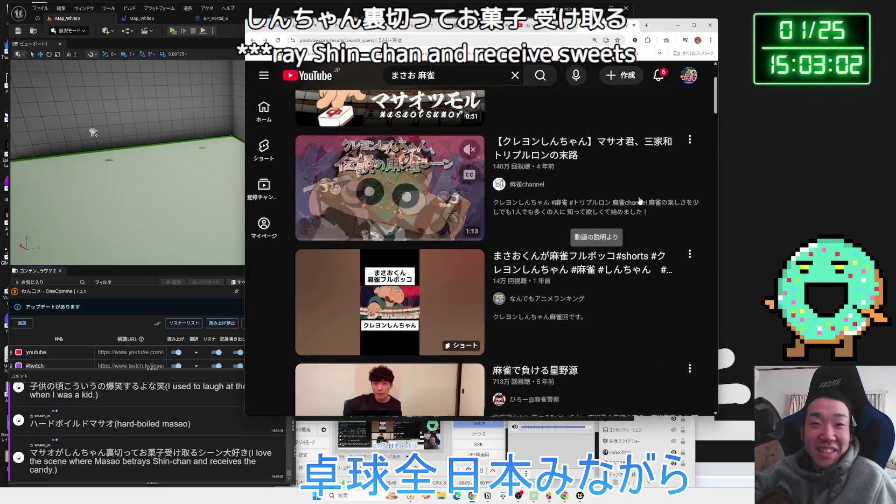
Heart the No way comment from notifications, close the Masao mahjong tab, and shift the browser right.
left_click(658, 76)
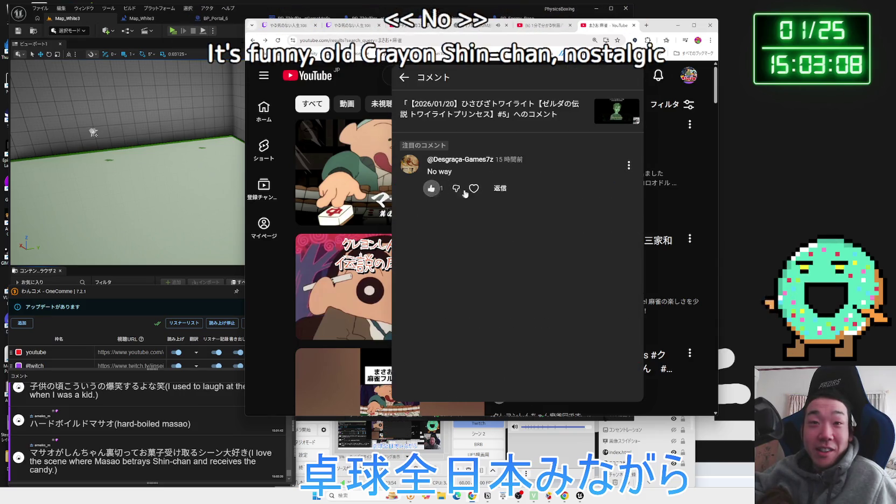
left_click(477, 191)
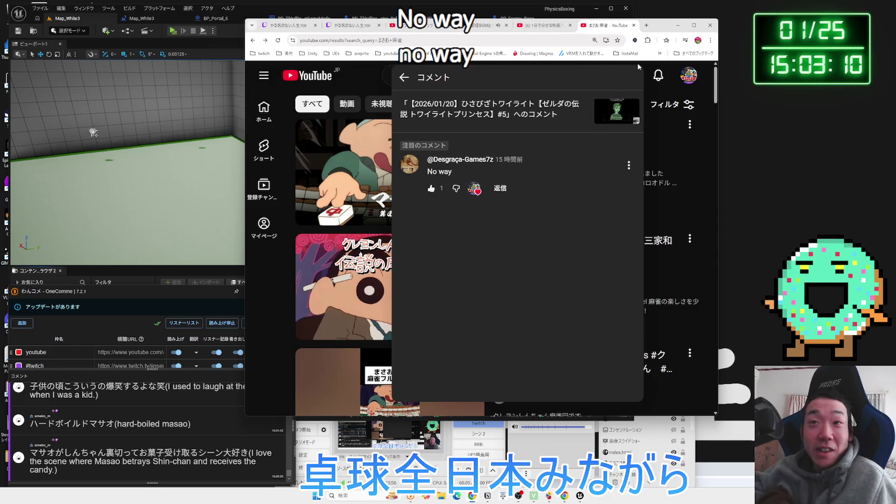
left_click(634, 25)
mouse_move(662, 29)
left_mouse_down()
mouse_move(767, 37)
mouse_move(770, 28)
left_mouse_up()
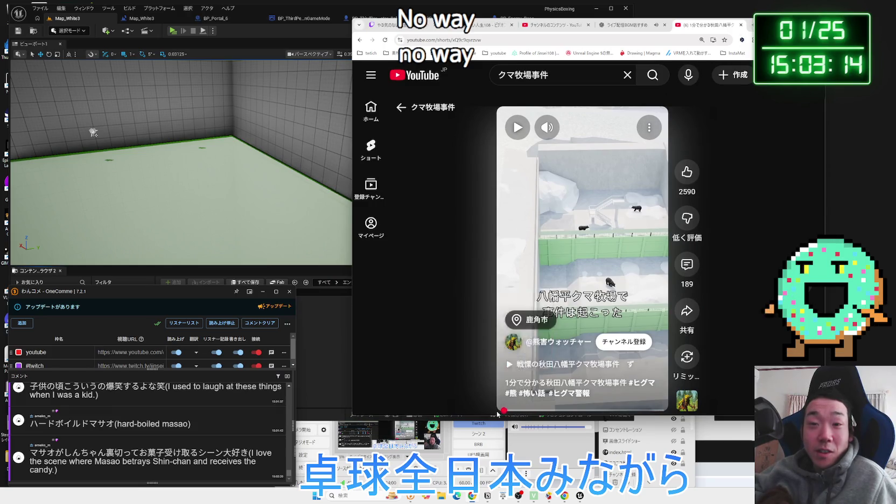
left_click(506, 410)
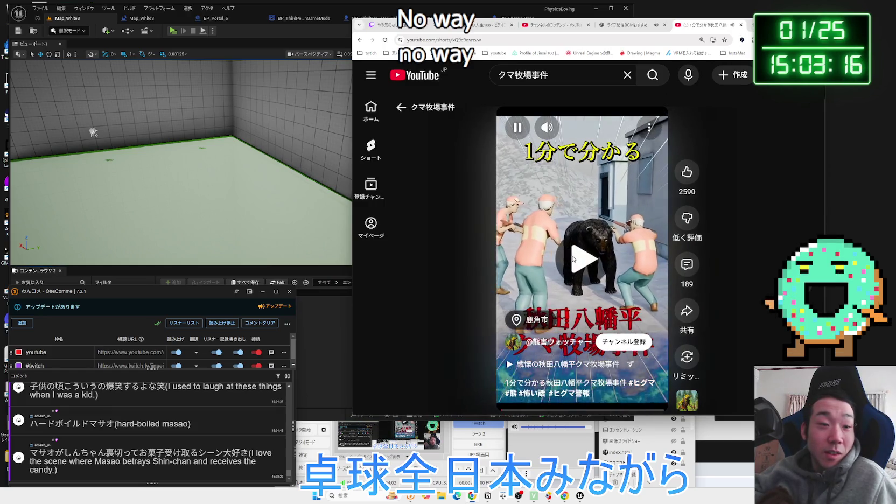
left_click(573, 258)
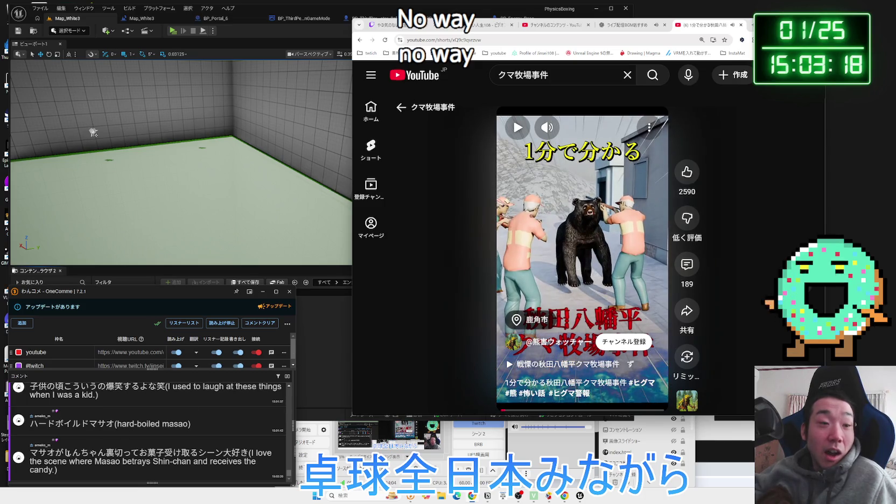
mouse_move(249, 453)
left_mouse_down()
mouse_move(33, 452)
mouse_move(129, 455)
mouse_move(71, 459)
left_mouse_up()
left_click(71, 459)
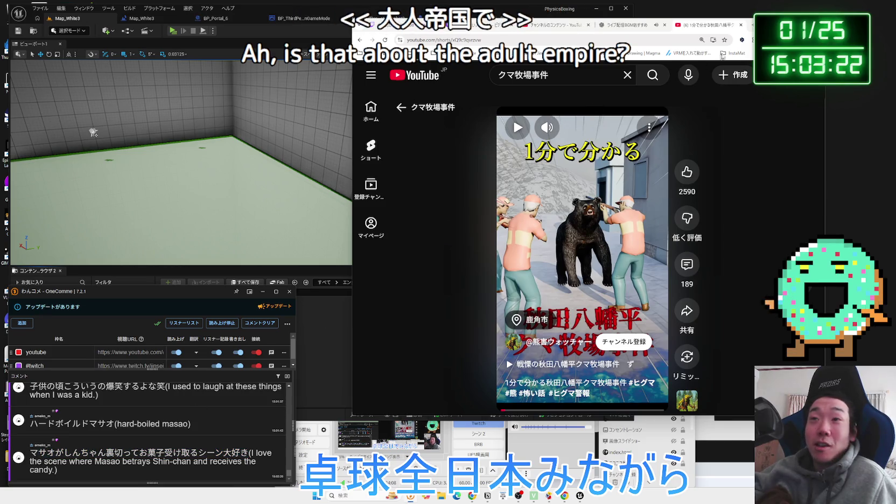
key("ctrl+t")
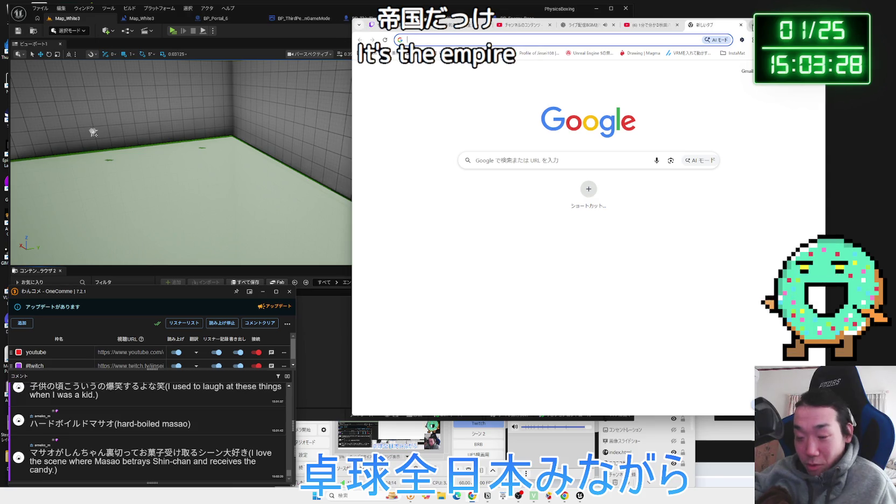
left_click(741, 26)
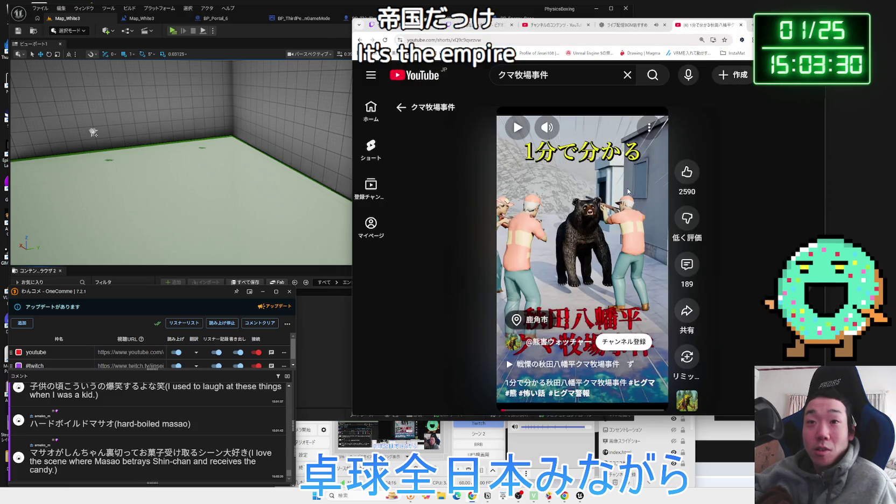
left_click(770, 75)
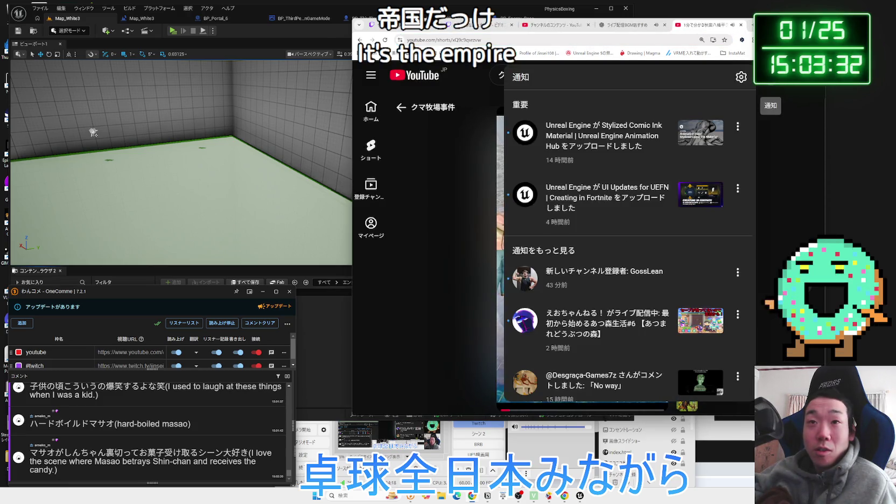
left_click(772, 99)
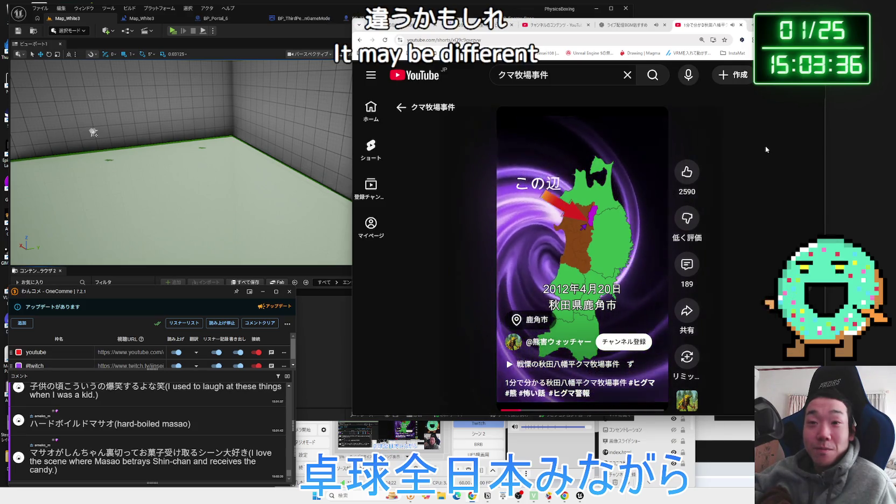
Open the viewer-shared マサオくん 裏切りおにぎり Short from the chat's youtube.com/shorts link.
left_click(549, 229)
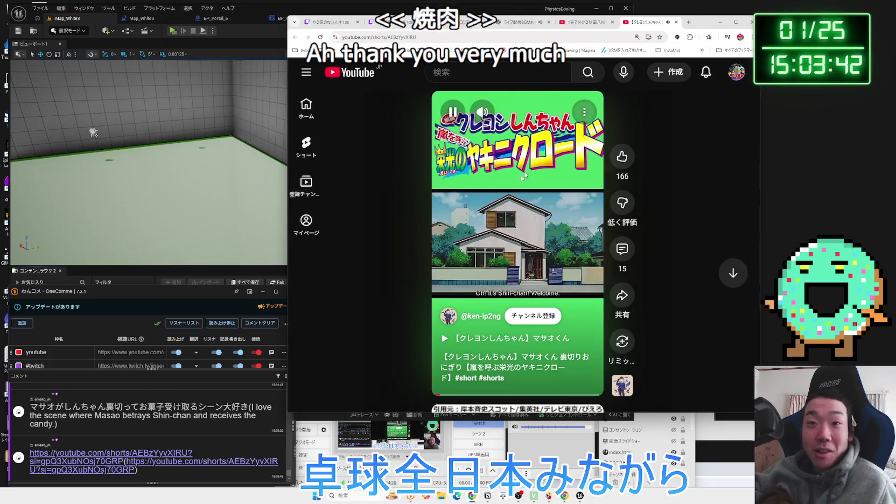
mouse_move(513, 115)
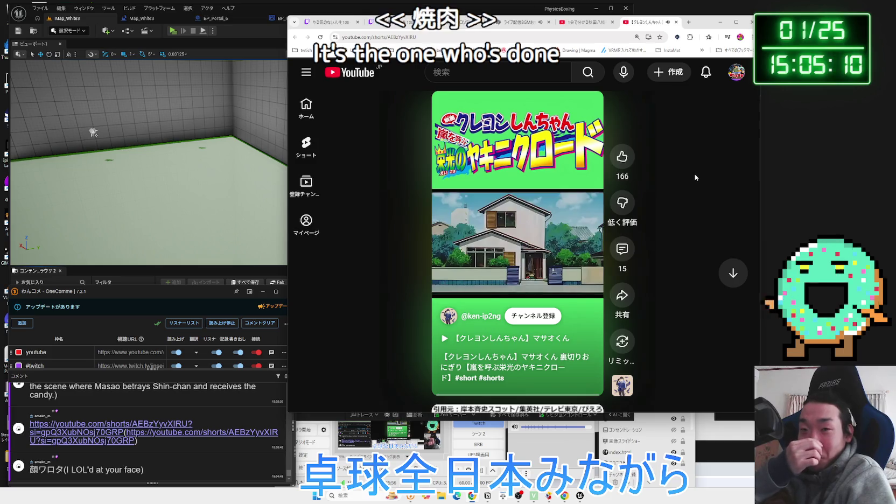
Close the Shin-chan Short tab and search Google for ヤキニクロード in a new tab.
left_click(676, 22)
left_click(689, 22)
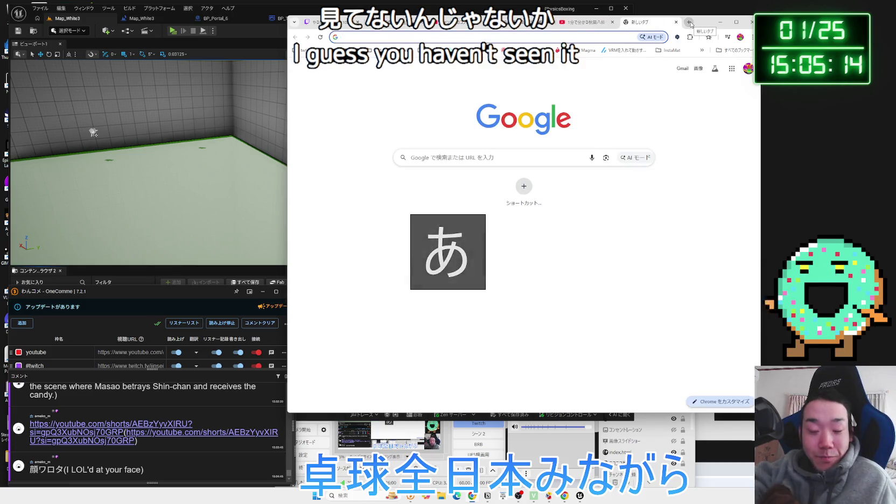
type("やキニクロード")
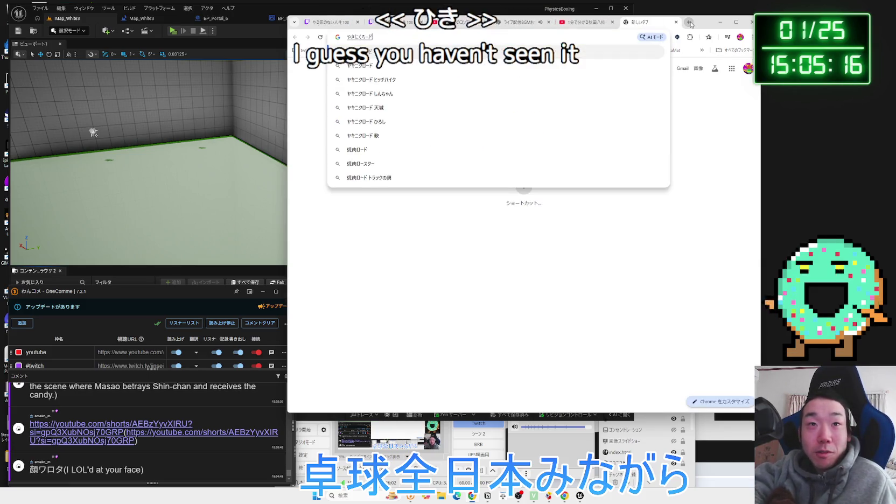
key("Return")
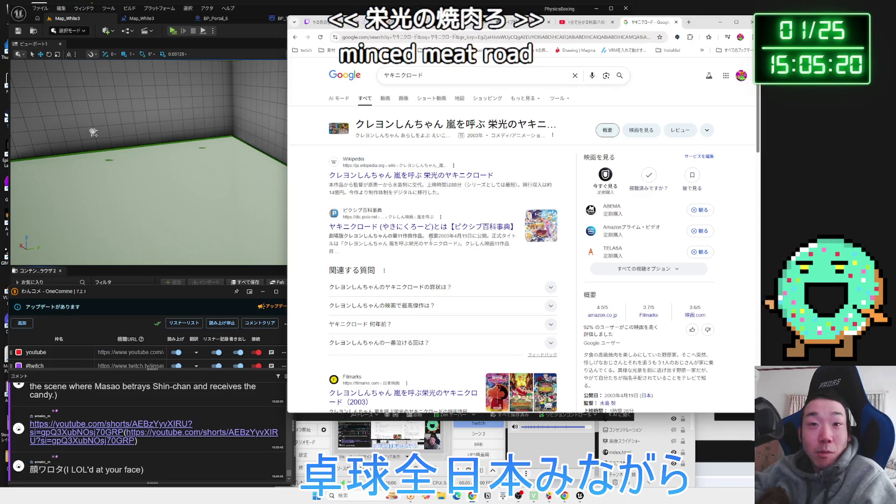
Read the Pixiv and eiga.com snippets about the 2003 film, then close the search tab.
left_click_drag(423, 243, 494, 244)
scroll(419, 240, "down", 3)
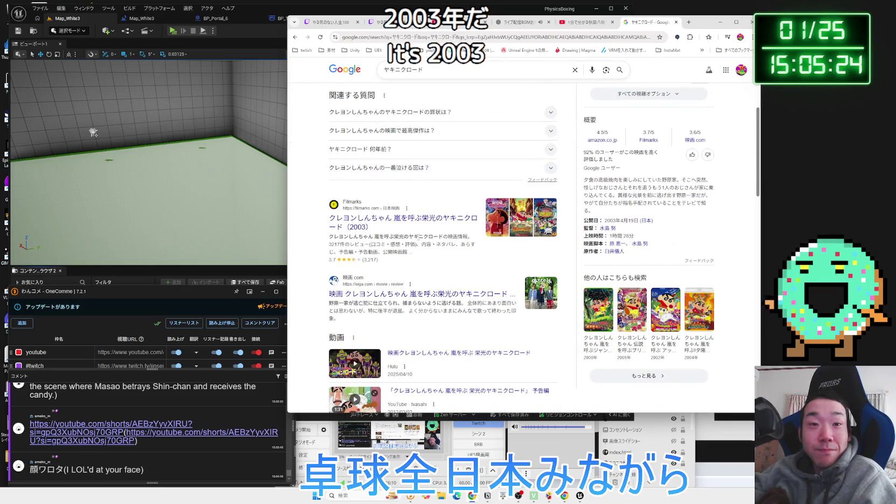
scroll(419, 239, "down", 1)
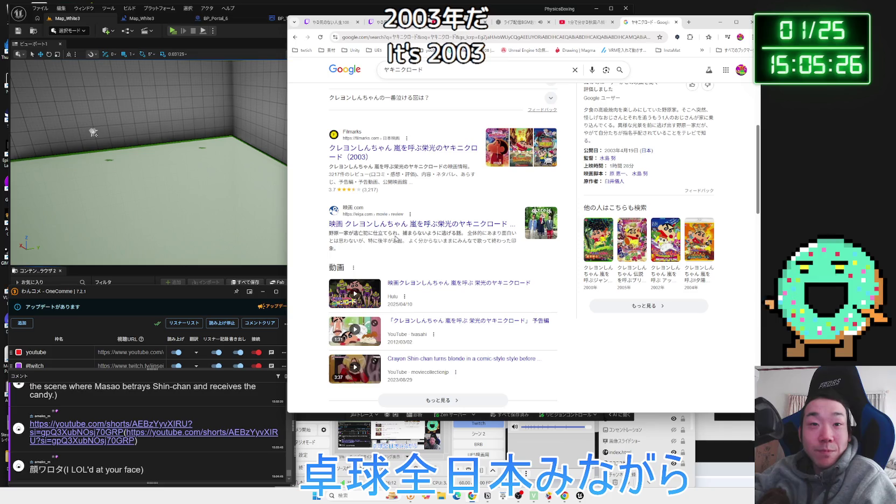
mouse_move(368, 233)
left_mouse_down()
mouse_move(462, 233)
mouse_move(329, 236)
mouse_move(478, 233)
mouse_move(334, 236)
left_mouse_up()
left_click(335, 235)
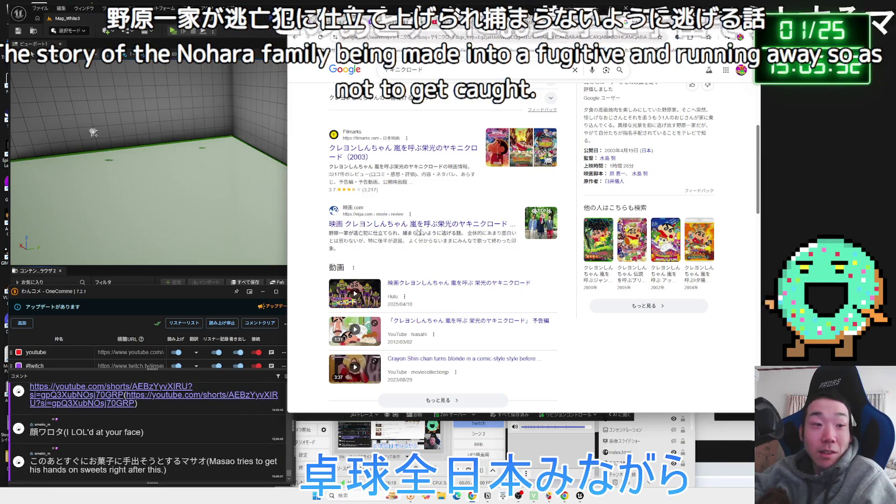
scroll(483, 228, "down", 2)
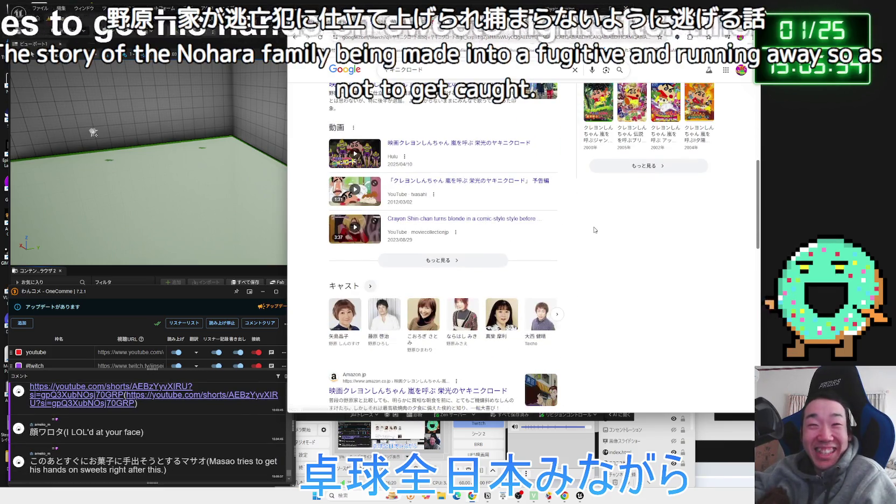
scroll(635, 227, "down", 3)
scroll(636, 228, "down", 3)
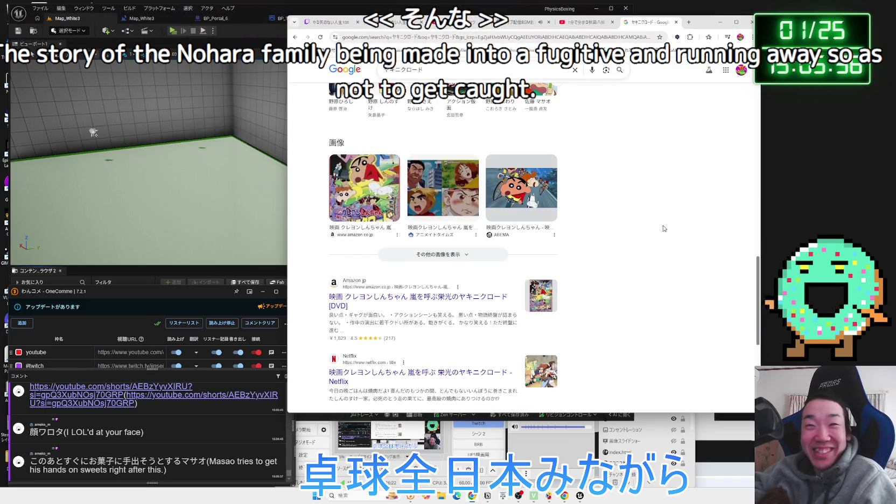
scroll(657, 229, "up", 6)
scroll(644, 230, "up", 4)
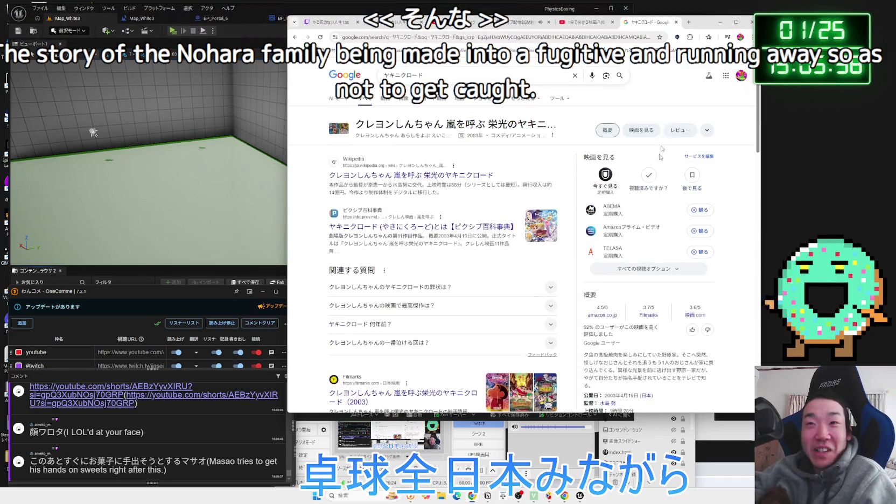
left_click(677, 22)
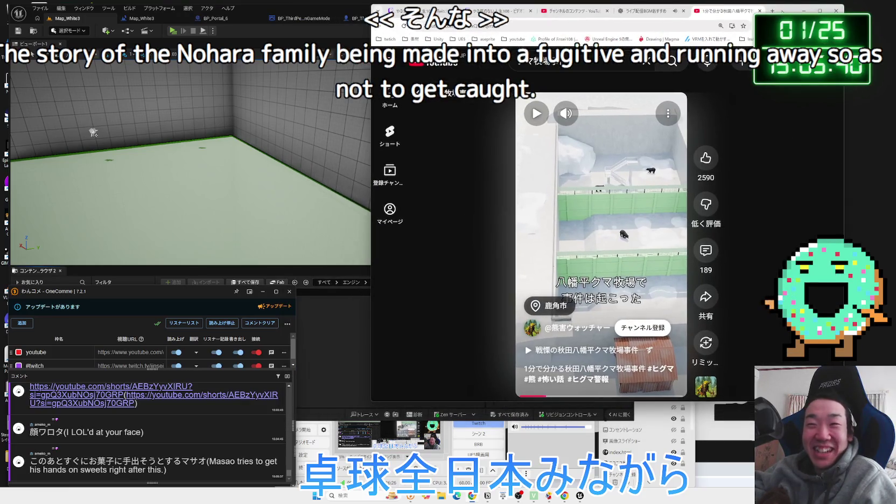
Close the bear ranch Short tab and start Play in the Unreal editor.
key("ctrl+w")
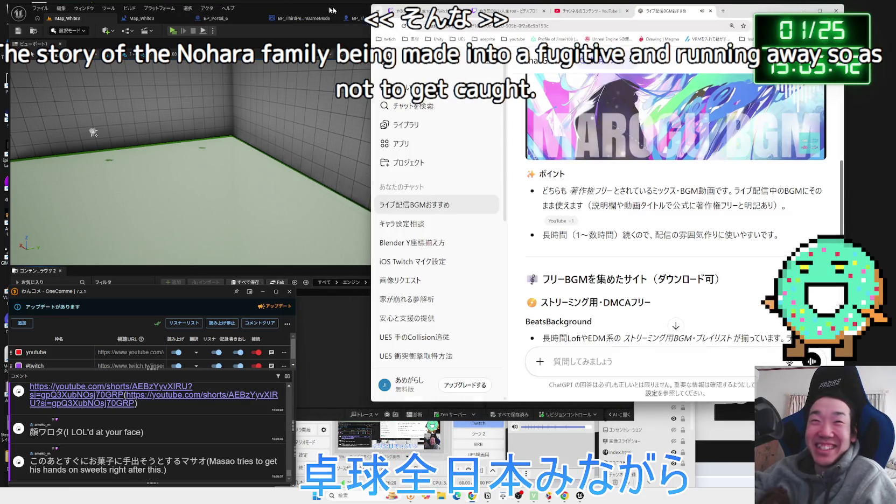
left_click(281, 14)
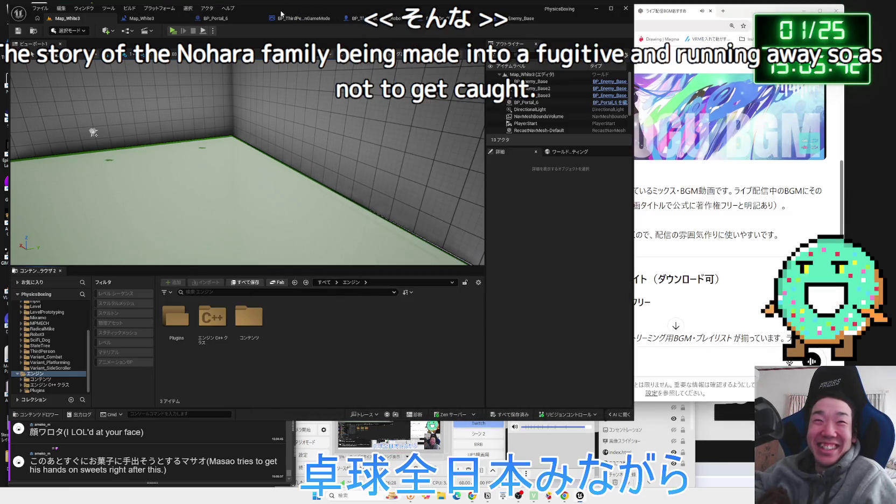
left_click(172, 31)
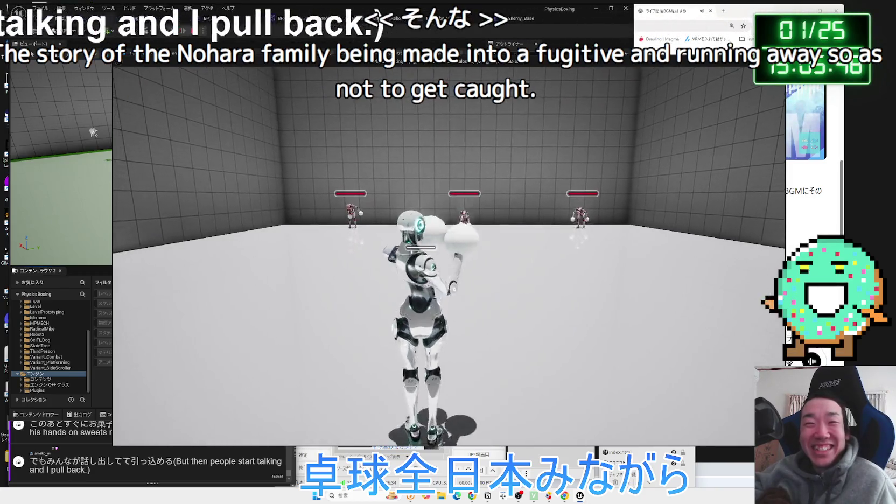
Walk the robot into the enemies and fight them, then stop the play session.
key("w")
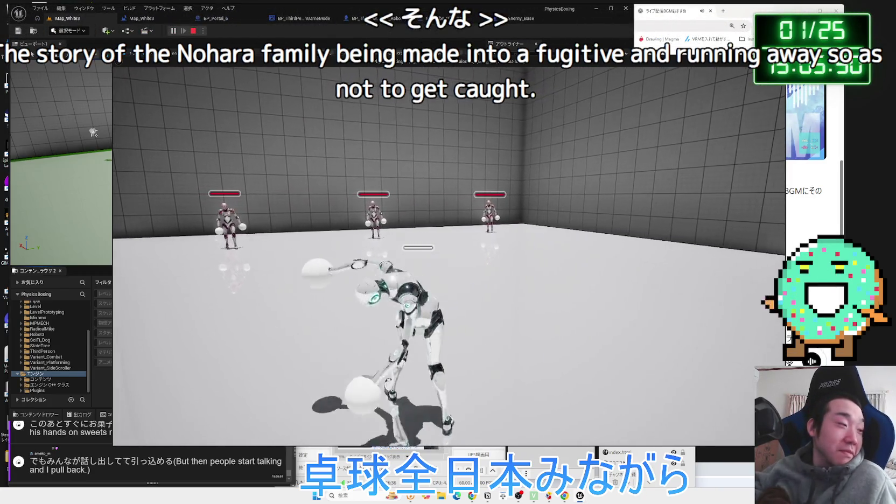
key("w")
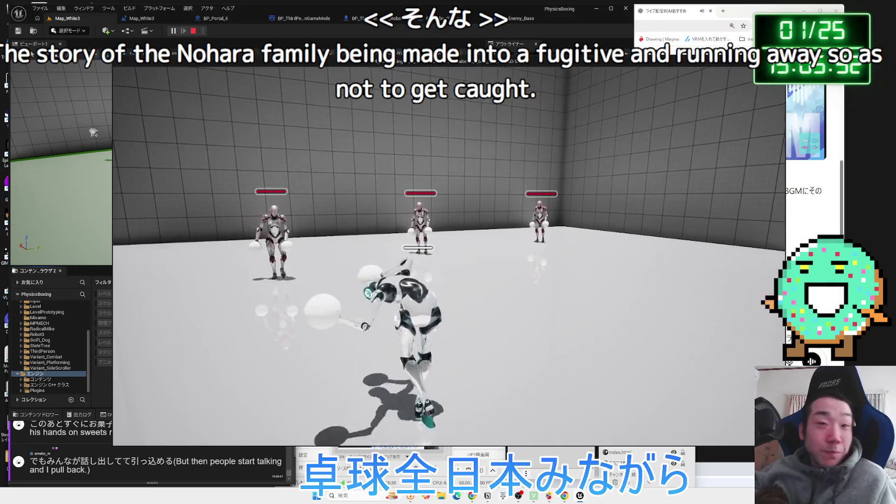
key("w")
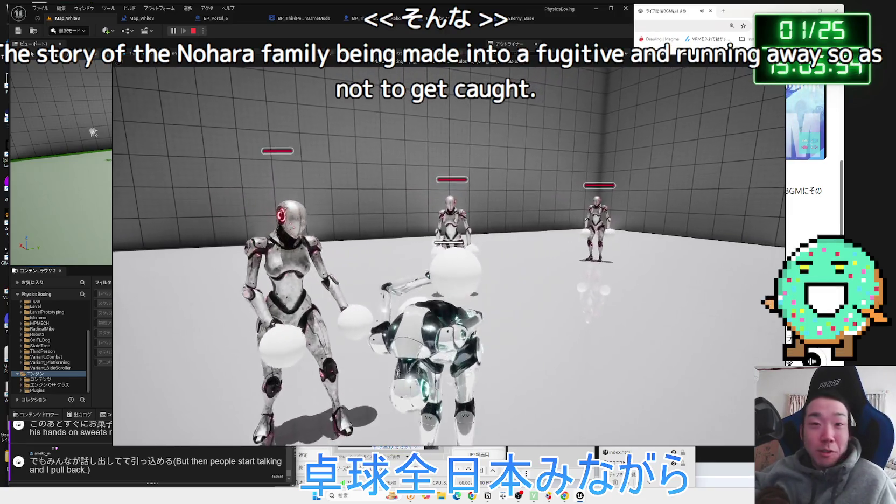
key("w")
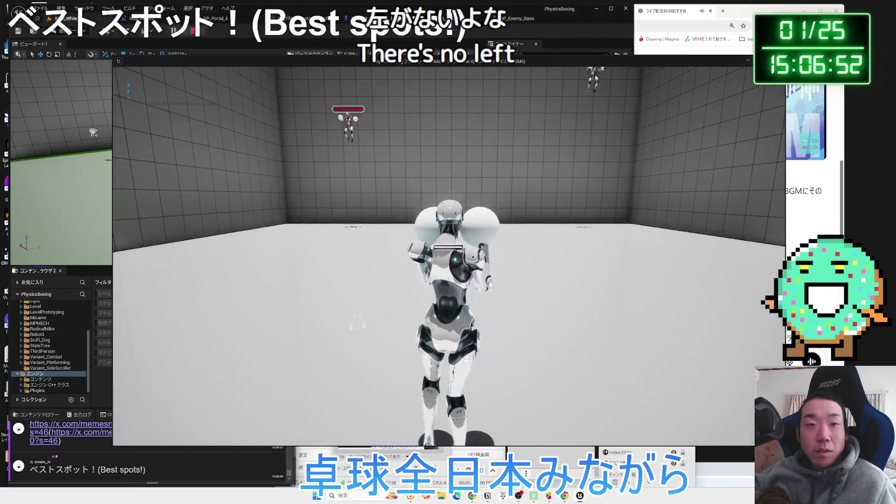
key("Escape")
left_click(116, 461)
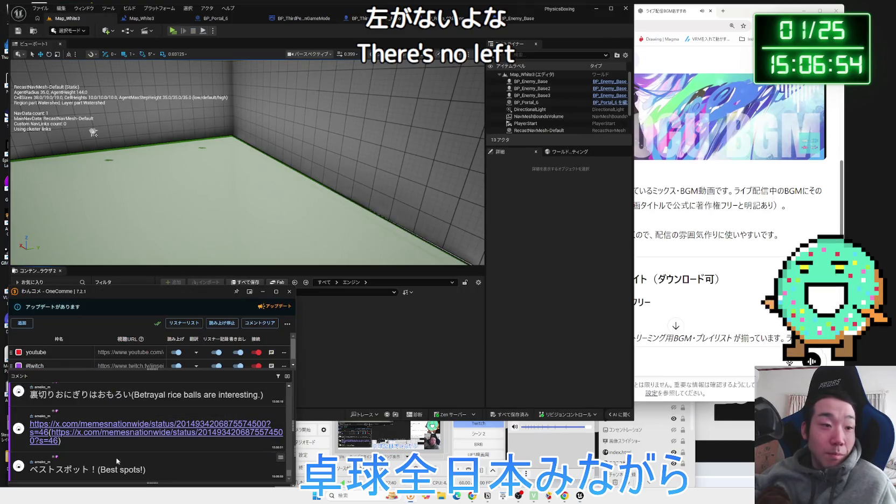
Watch the X post linked in the chat, close its tab, and return to the Unreal editor.
left_click(110, 427)
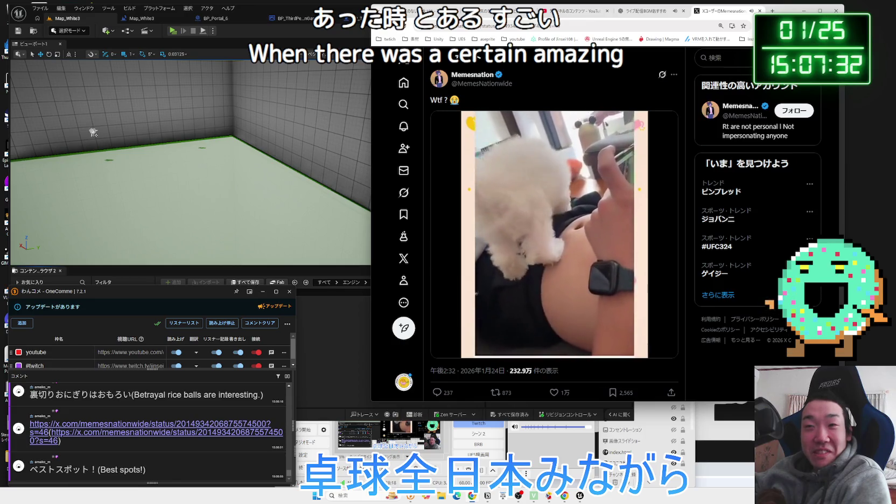
key("ctrl+w")
left_click(592, 12)
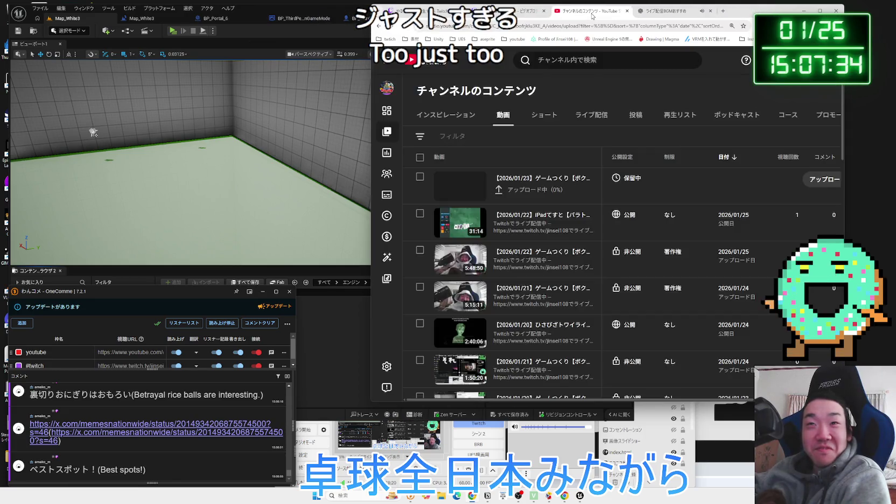
left_click(315, 12)
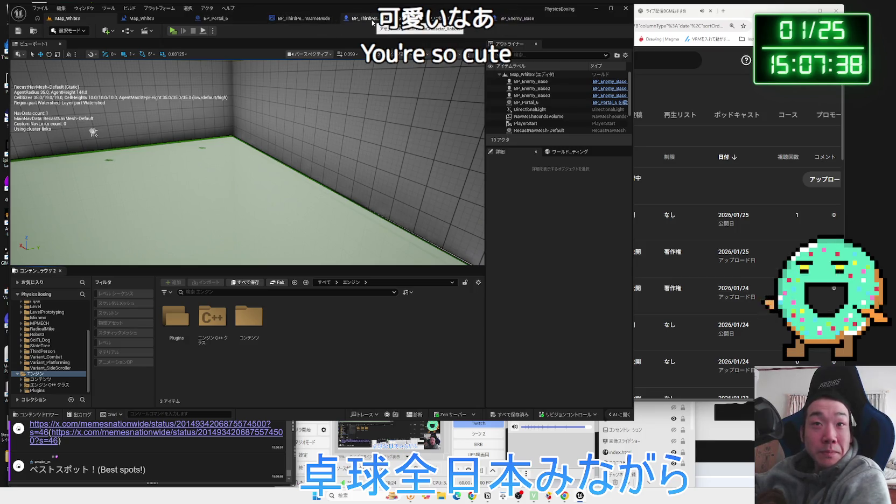
Look through the BP_ThirdPersonGameMode, BP_Enemy_Base and BP_Robo_Okimono blueprint graphs.
left_click(371, 21)
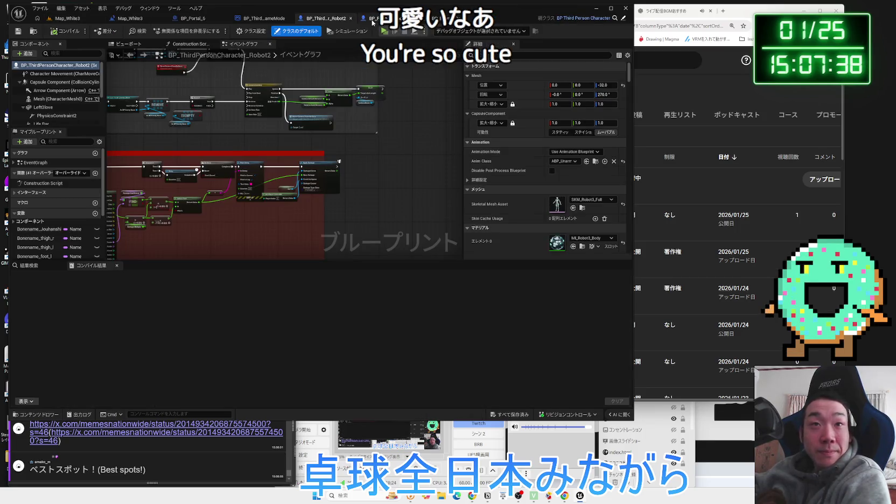
left_click(266, 20)
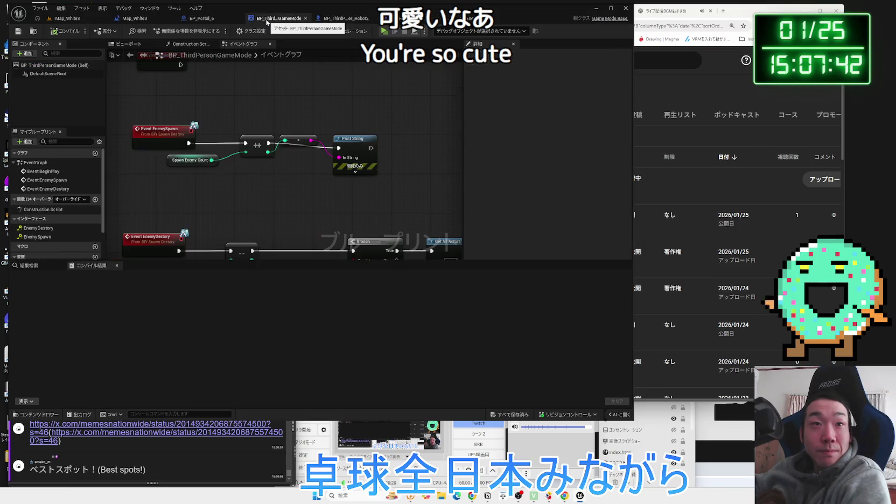
left_click(341, 20)
left_click(485, 18)
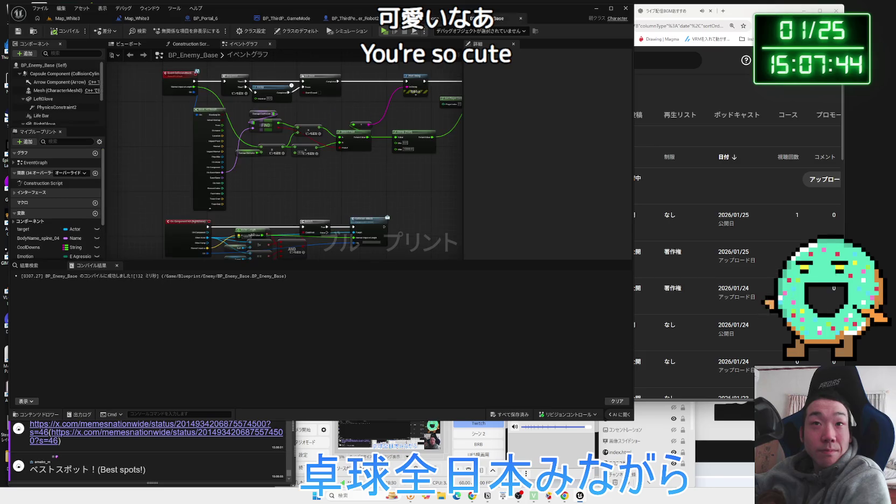
left_click(433, 18)
Glance at the video producer and Twitch browser tabs, then return to the editor.
left_click(750, 20)
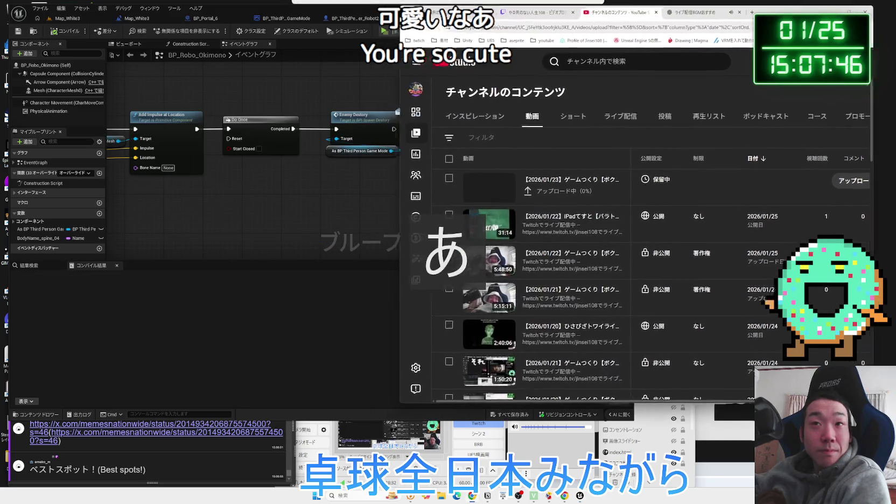
left_click(530, 18)
left_click(463, 13)
left_click(536, 15)
left_click(252, 179)
Return to the Robot2 character graph and pan through its camera comment section.
scroll(255, 193, "down", 3)
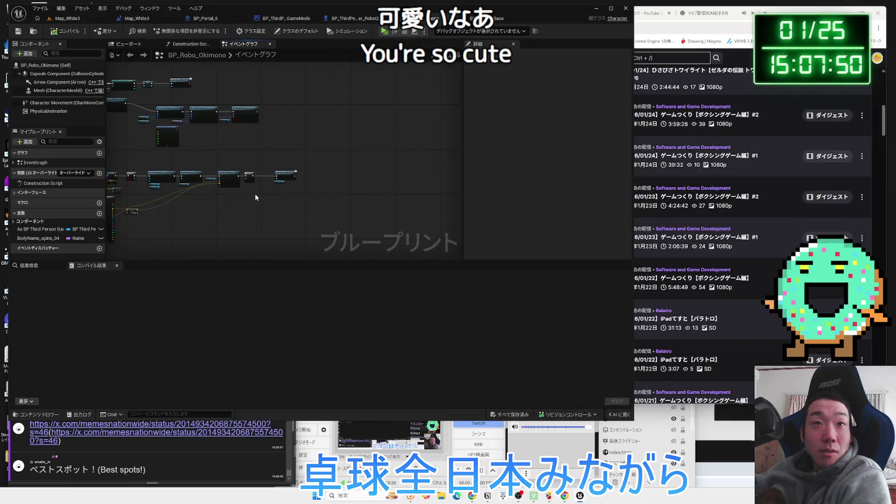
left_click(361, 21)
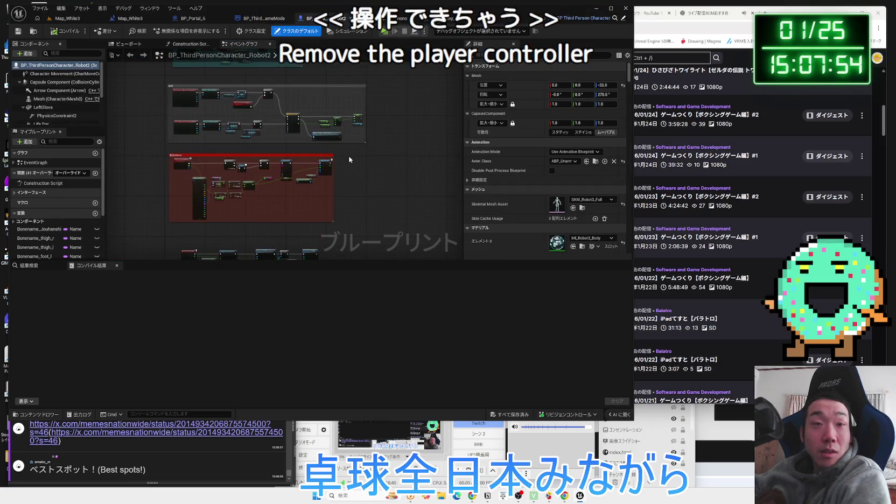
left_click_drag(408, 154, 355, 188)
scroll(355, 188, "up", 3)
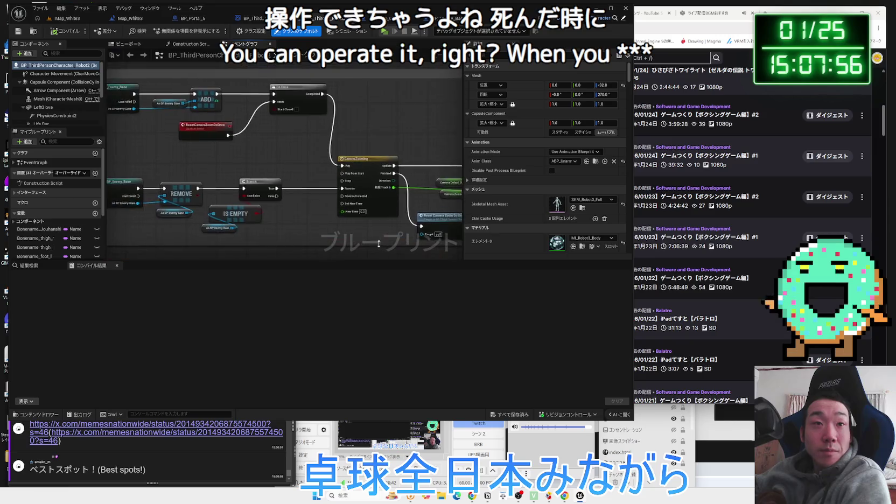
left_click_drag(378, 242, 320, 218)
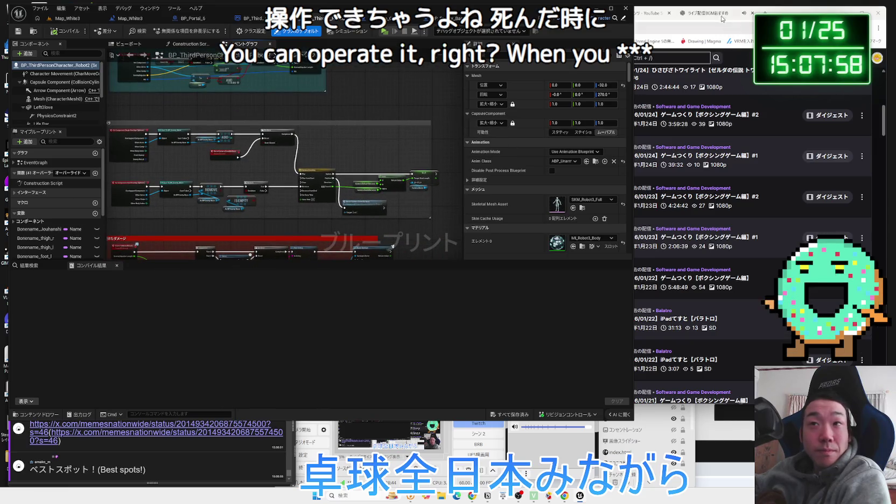
left_click(723, 19)
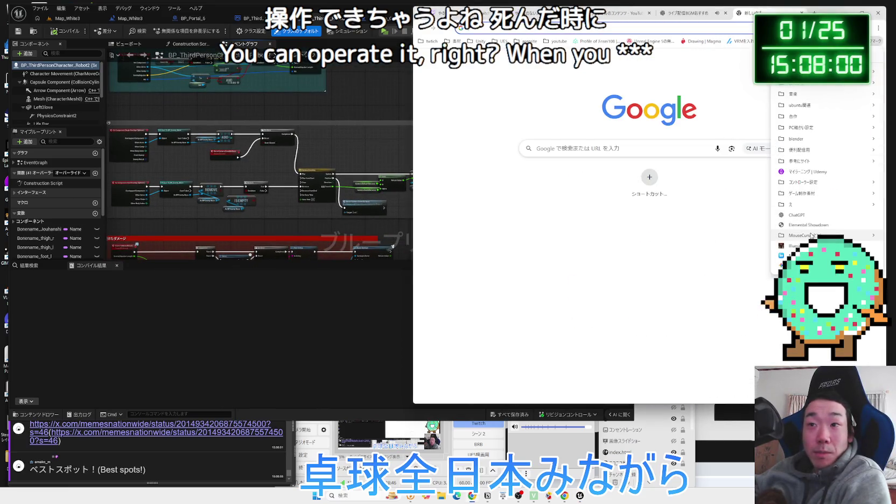
left_click(808, 225)
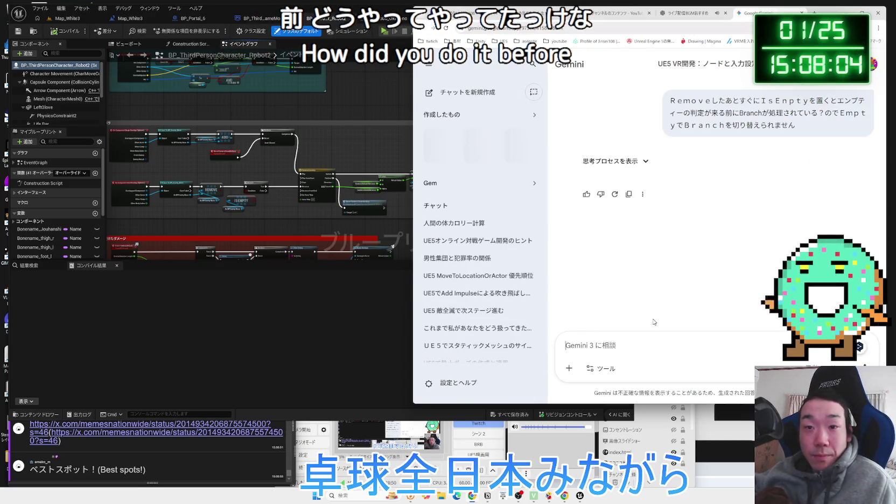
Ask Gemini how to stop the player's controls working after defeat in UE5.
type("ＵＥ５でじぶ")
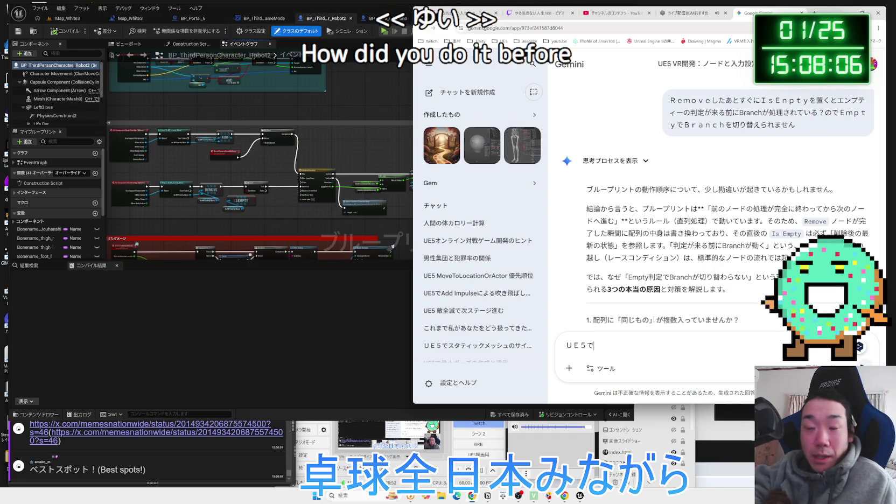
type("んが")
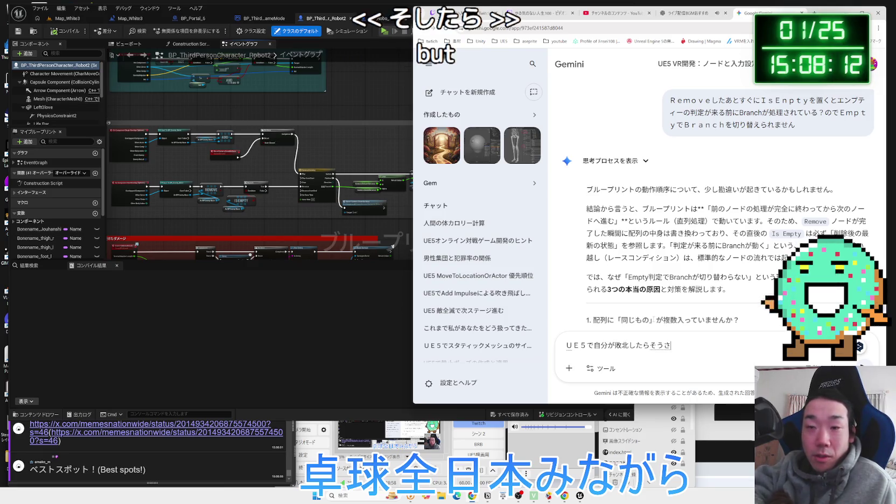
key("BackSpace")
type("k")
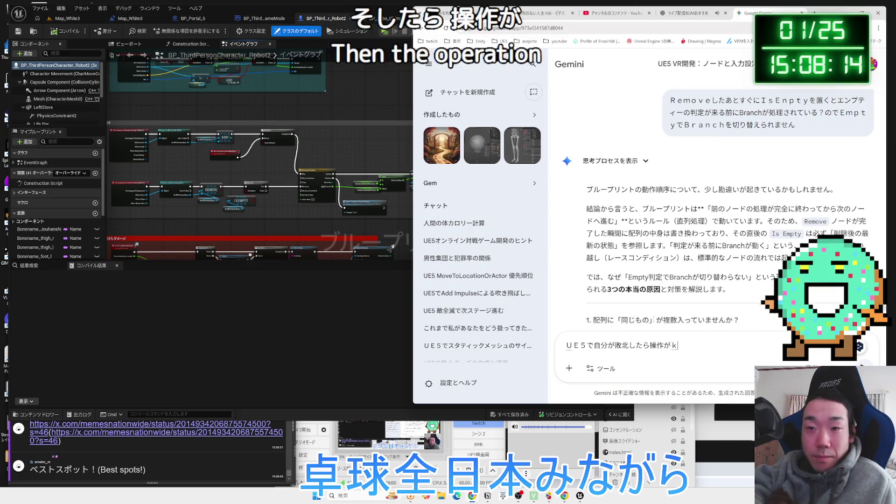
type("たいです")
key("Return")
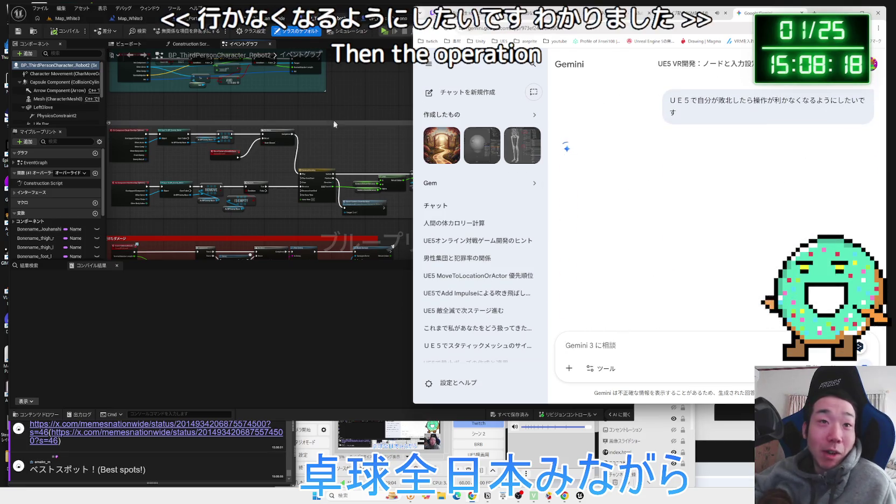
left_click(334, 124)
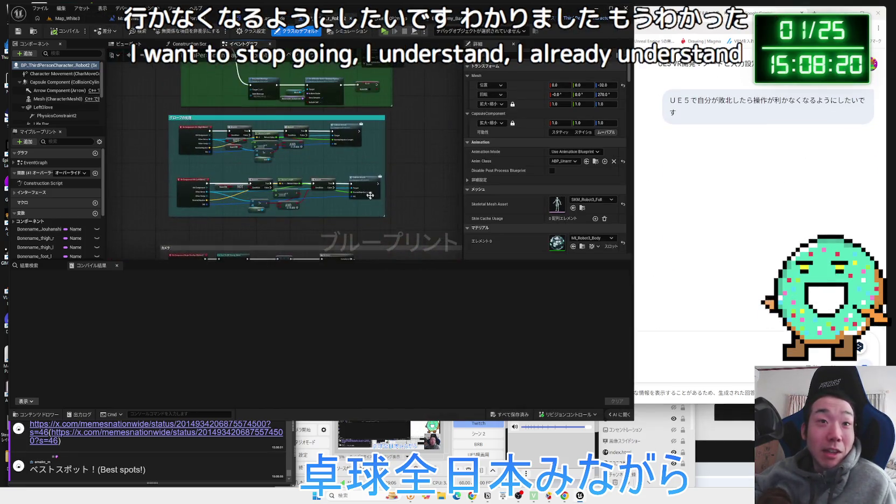
scroll(370, 195, "up", 3)
scroll(339, 250, "down", 3)
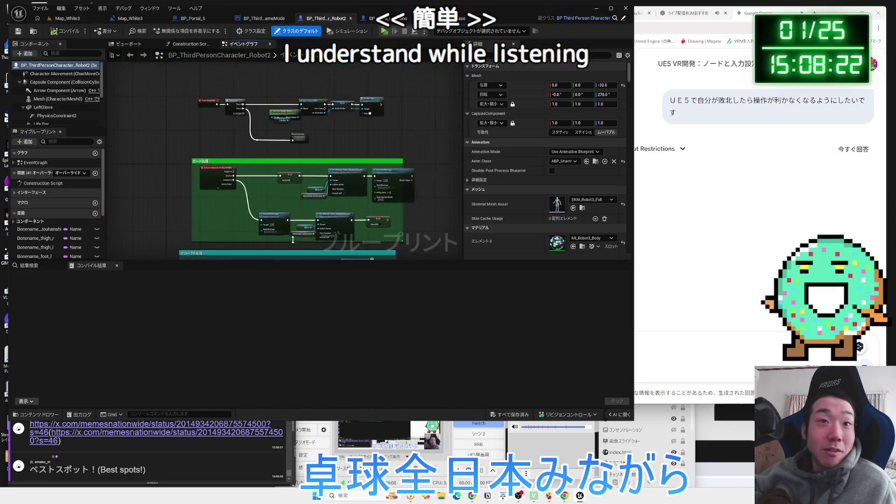
Drag Delay and Get Current Level Name right and rewire Set Simulate Physics' exec output.
scroll(293, 239, "up", 3)
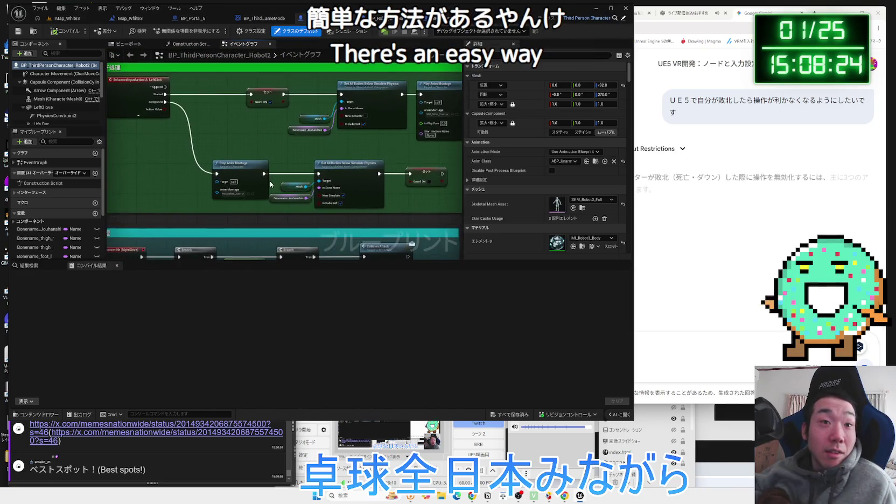
scroll(271, 184, "down", 5)
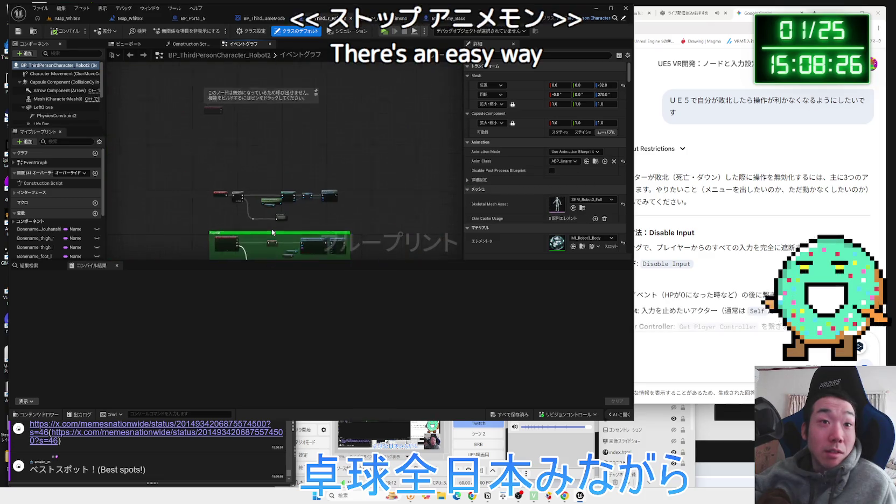
scroll(272, 233, "up", 5)
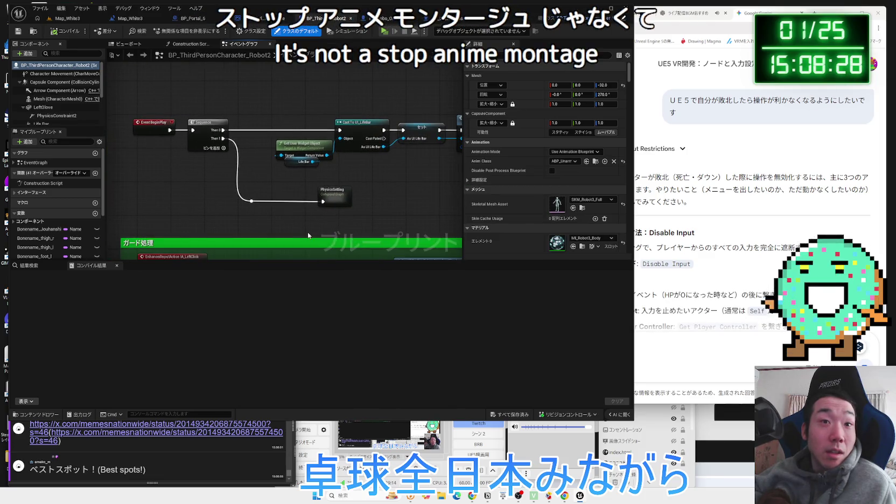
scroll(308, 235, "down", 5)
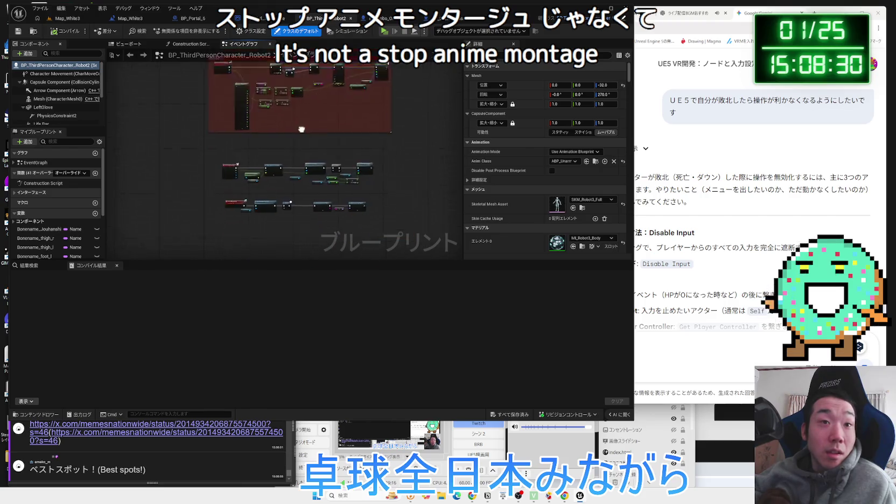
scroll(287, 154, "up", 5)
mouse_move(408, 152)
left_mouse_down()
mouse_move(158, 112)
mouse_move(258, 162)
left_mouse_up()
scroll(157, 112, "down", 2)
left_click_drag(173, 132, 353, 133)
mouse_move(111, 116)
left_mouse_down()
mouse_move(265, 115)
mouse_move(227, 137)
left_mouse_up()
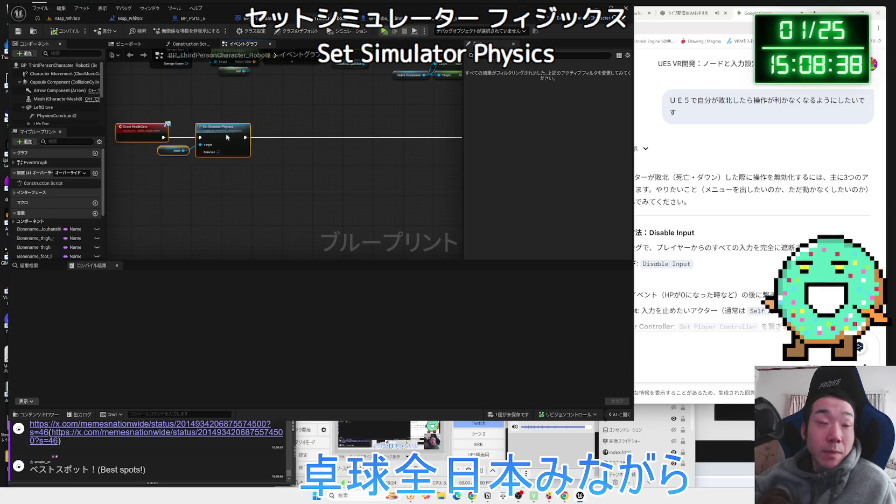
left_click_drag(283, 158, 288, 153)
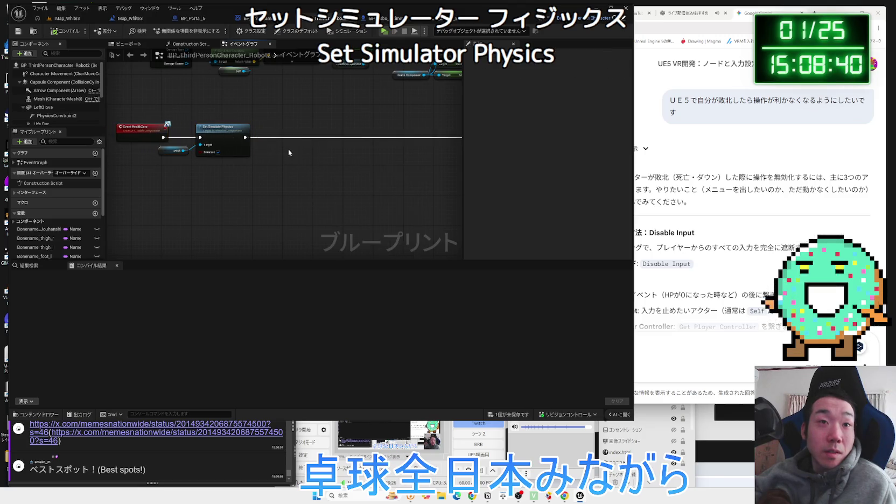
left_click(681, 217)
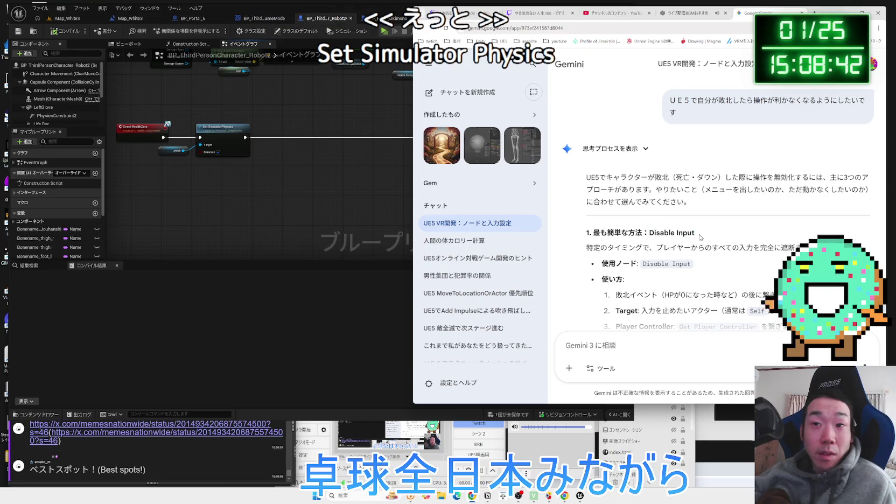
Add a Disable Input node after Set Simulate Physics in Robot2's graph.
left_click(292, 170)
left_click(396, 182)
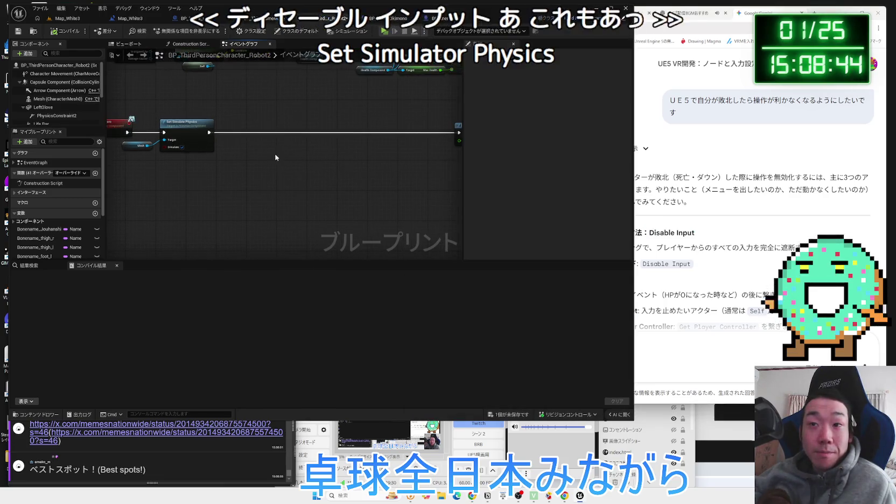
left_click_drag(221, 137, 242, 133)
type("disable in")
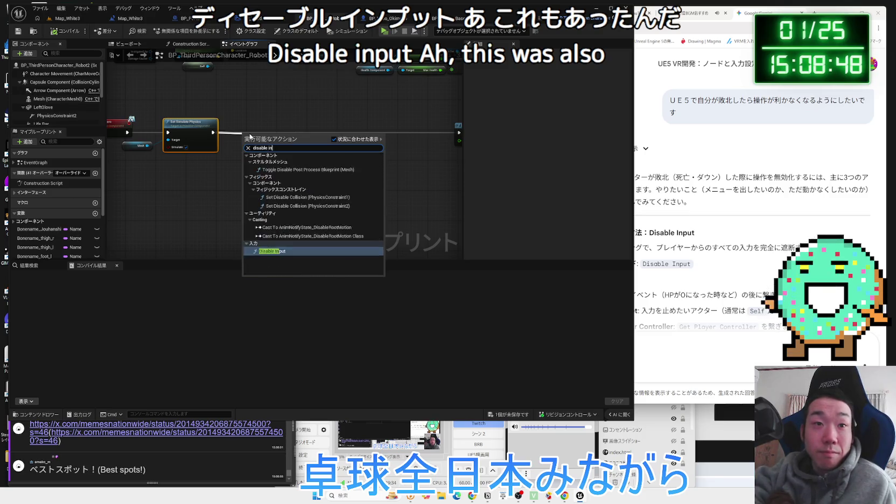
key("Return")
Add a Get Player Controller node to the event graph.
right_click(220, 169)
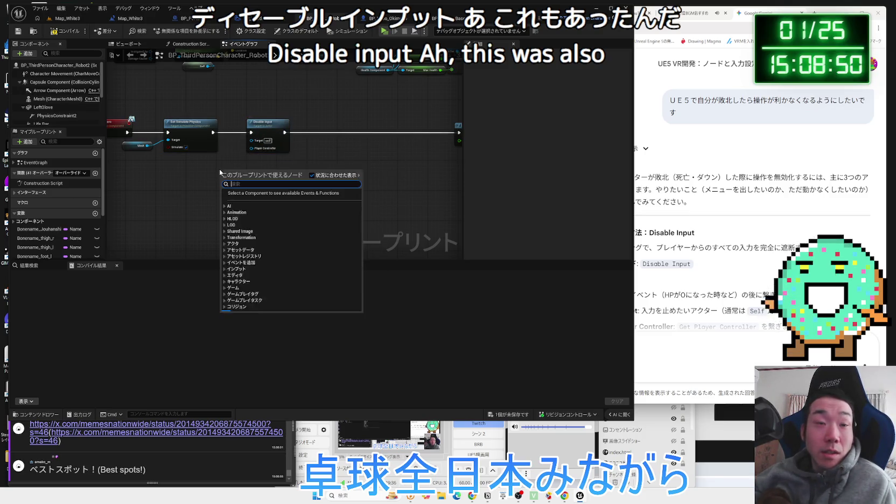
type("get player contrro")
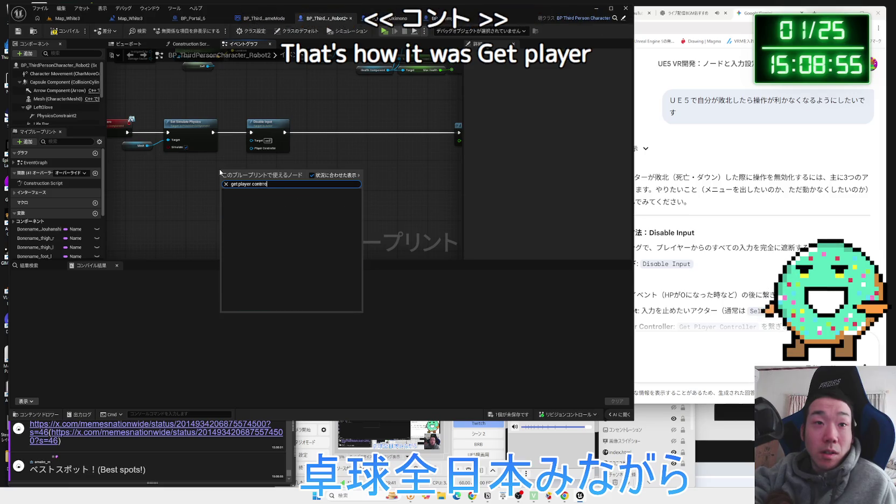
key("BackSpace")
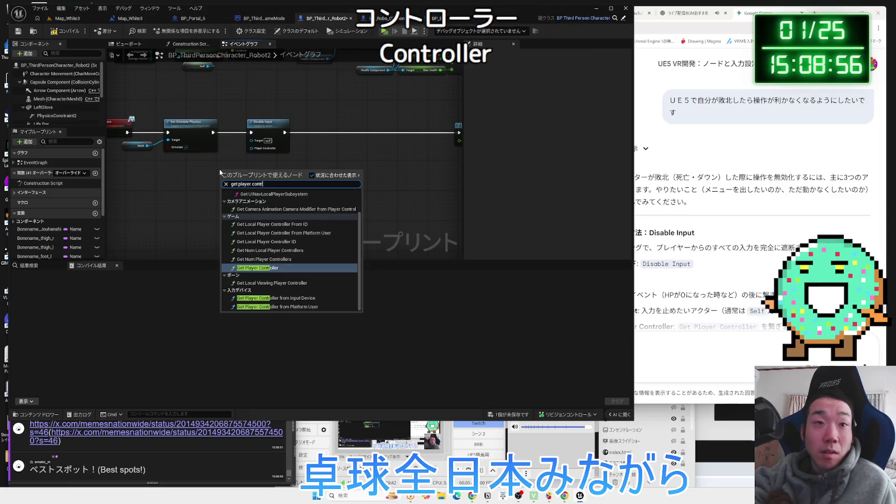
key("Return")
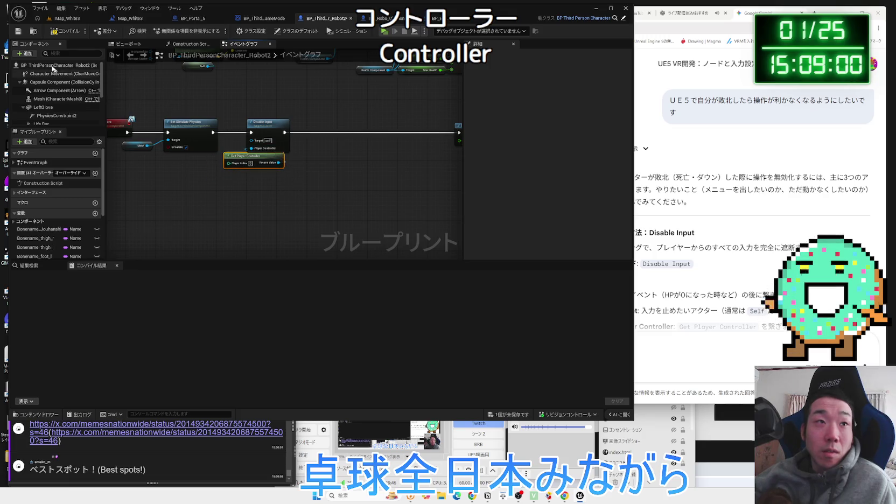
Compile the Robot2 blueprint and pan the graph to show the whole HealthZero chain.
left_click(54, 36)
scroll(196, 156, "down", 3)
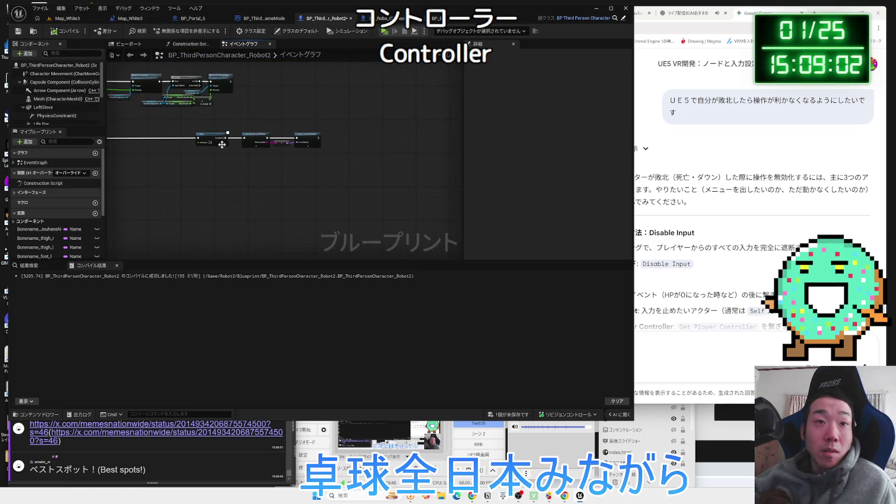
left_click_drag(188, 162, 282, 156)
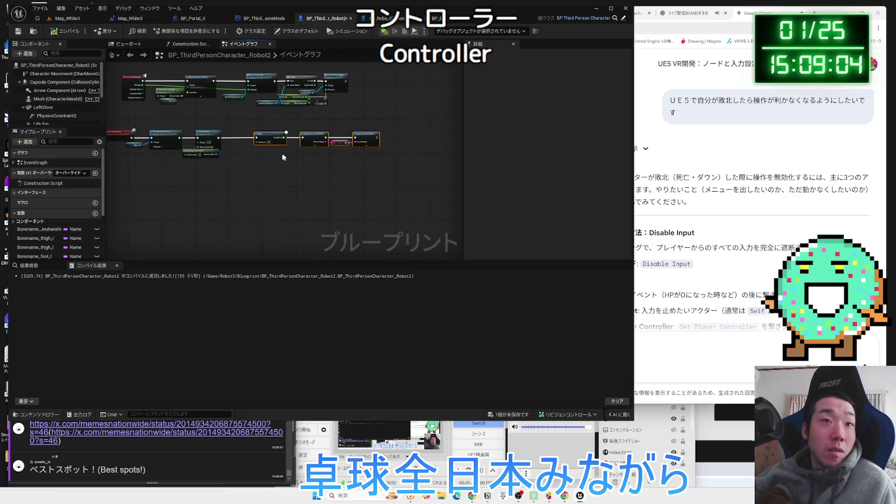
left_click(646, 197)
scroll(695, 197, "down", 3)
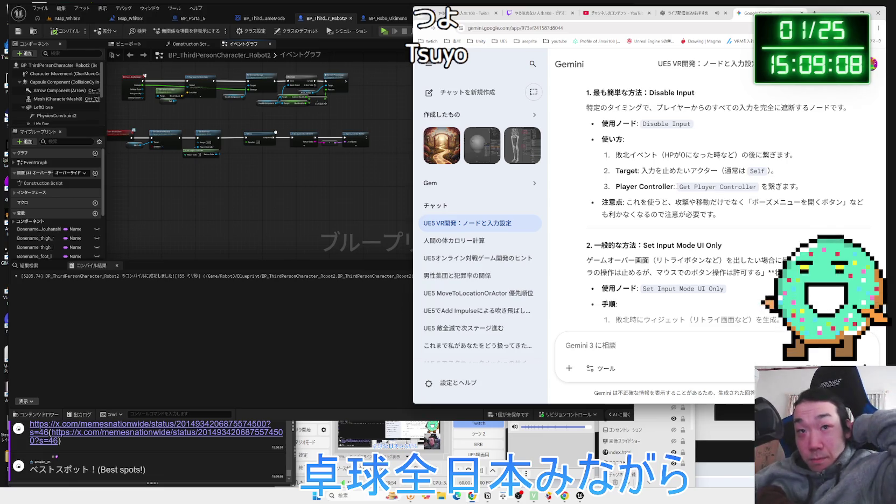
Read Gemini's Disable Input answer, highlight its access-error warning, then return to the Unreal blueprint.
scroll(678, 189, "down", 4)
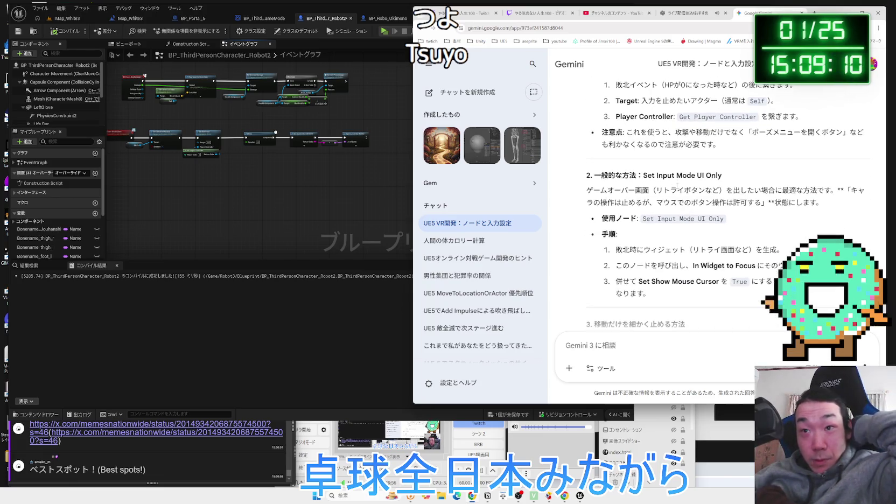
scroll(679, 188, "down", 3)
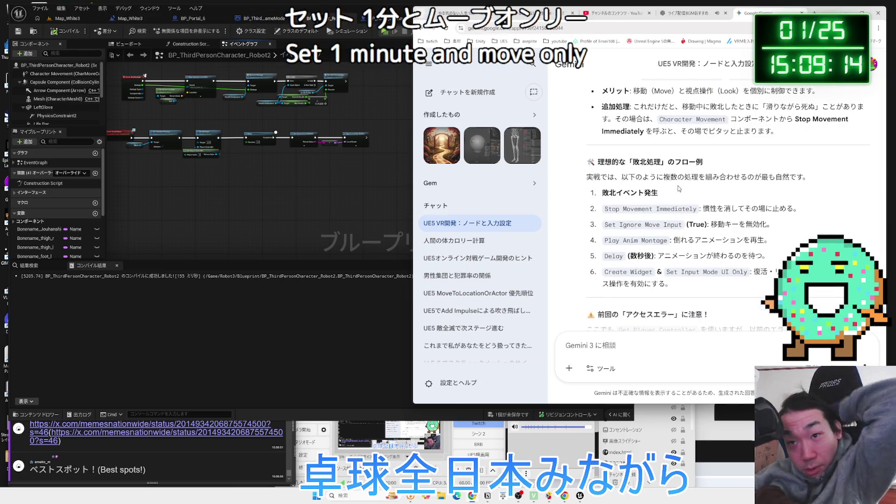
scroll(678, 188, "down", 2)
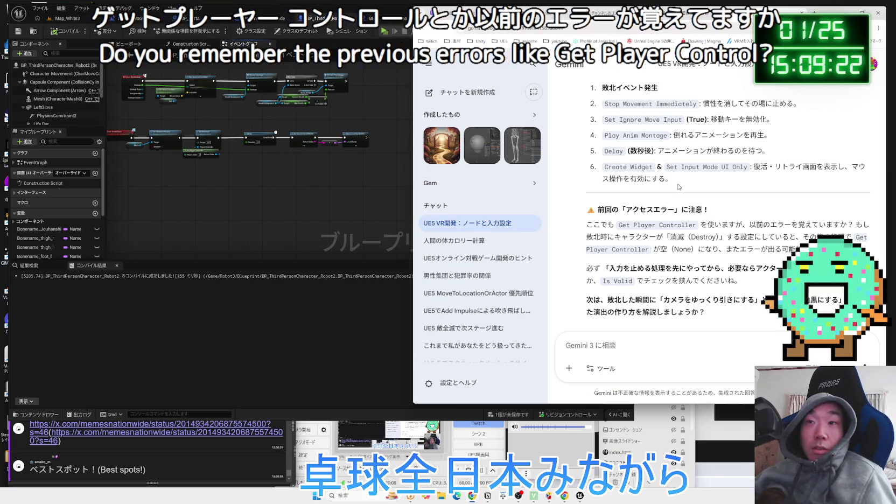
left_click_drag(689, 209, 818, 237)
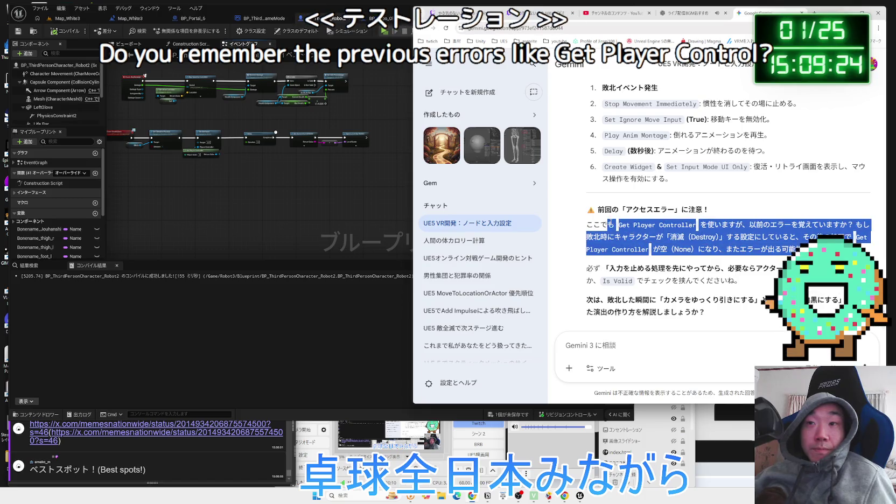
left_click(679, 150)
scroll(679, 150, "down", 1)
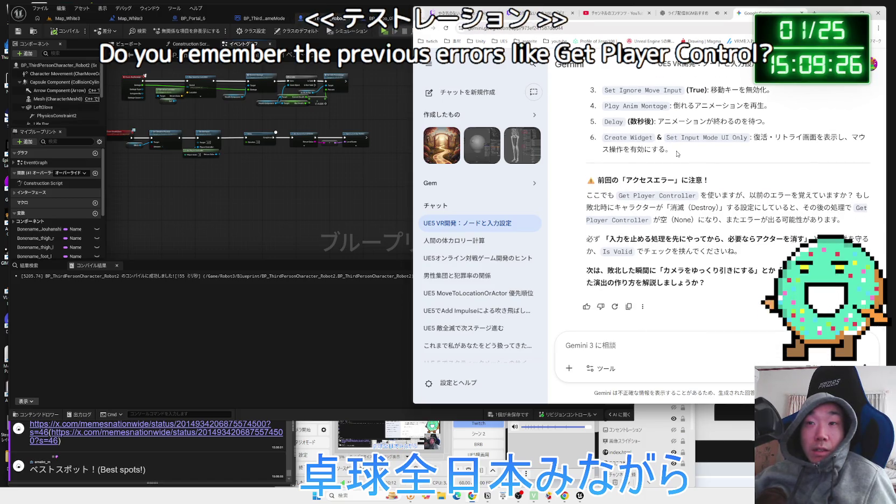
left_click(274, 187)
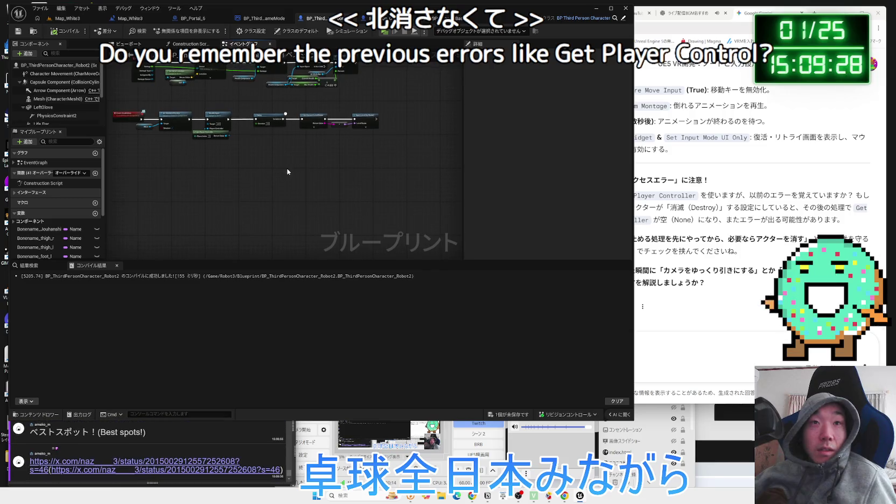
Open the x.com post linked in OneComme and view its second image, the DM screenshot, full-screen.
left_click(134, 462)
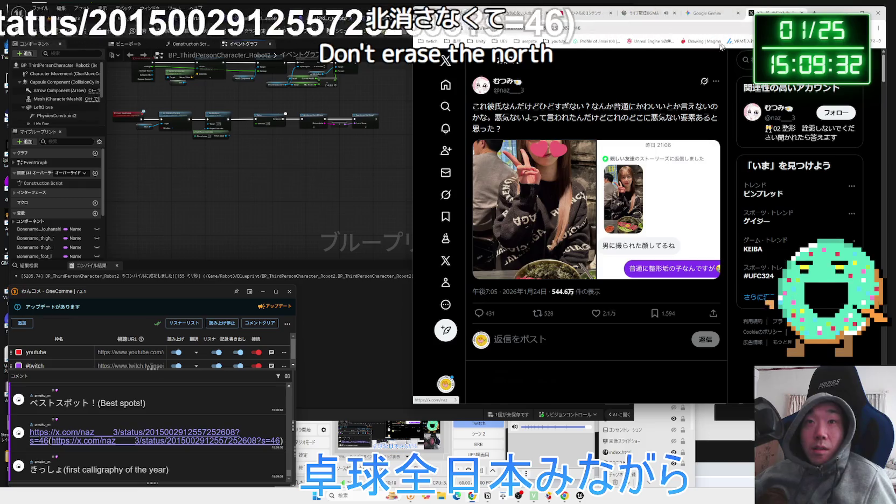
mouse_move(510, 107)
left_mouse_down()
mouse_move(716, 108)
mouse_move(534, 118)
mouse_move(620, 119)
left_mouse_up()
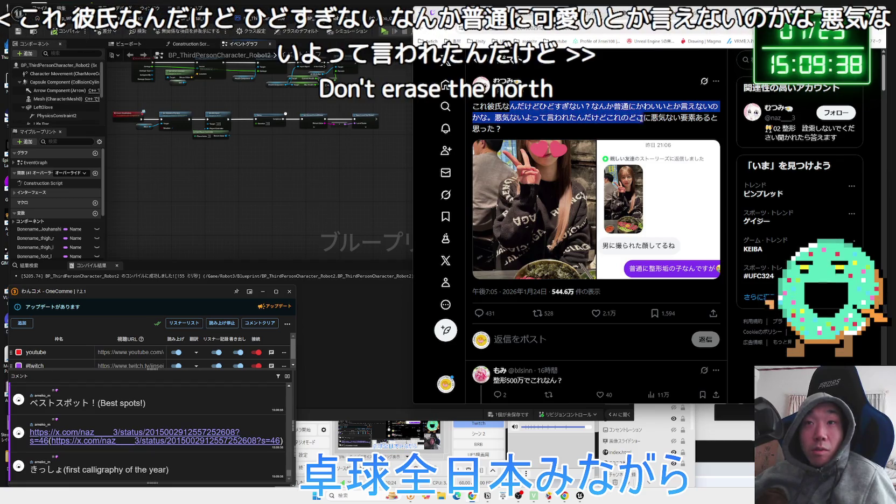
left_click(565, 157)
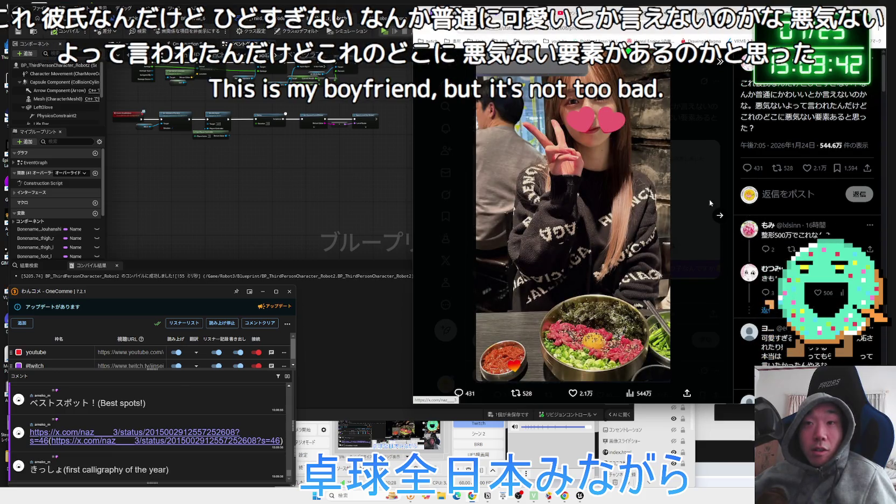
left_click(720, 217)
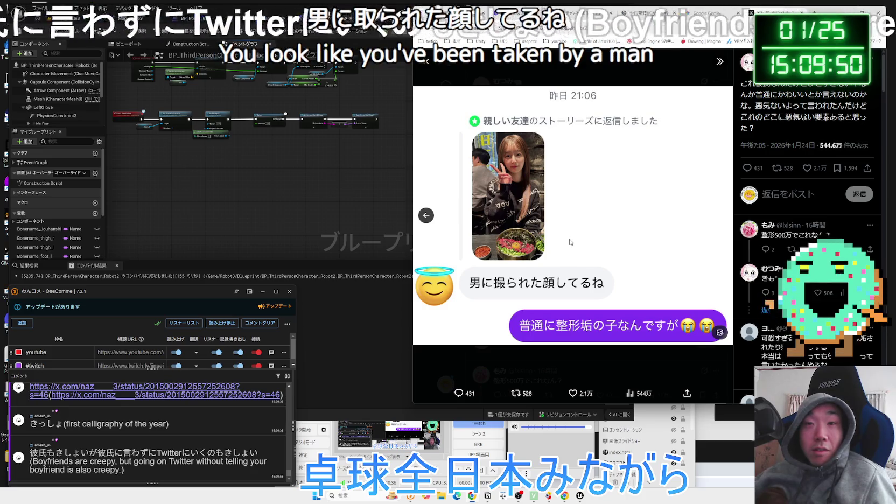
key("Escape")
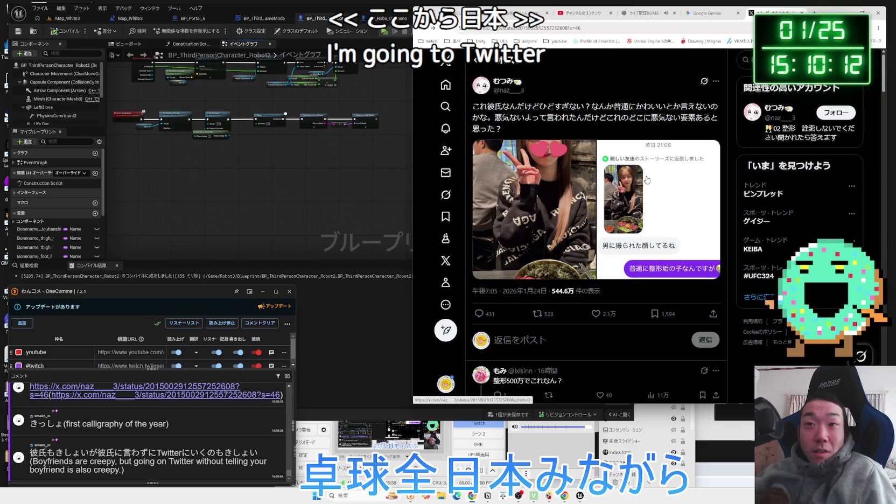
left_click(646, 204)
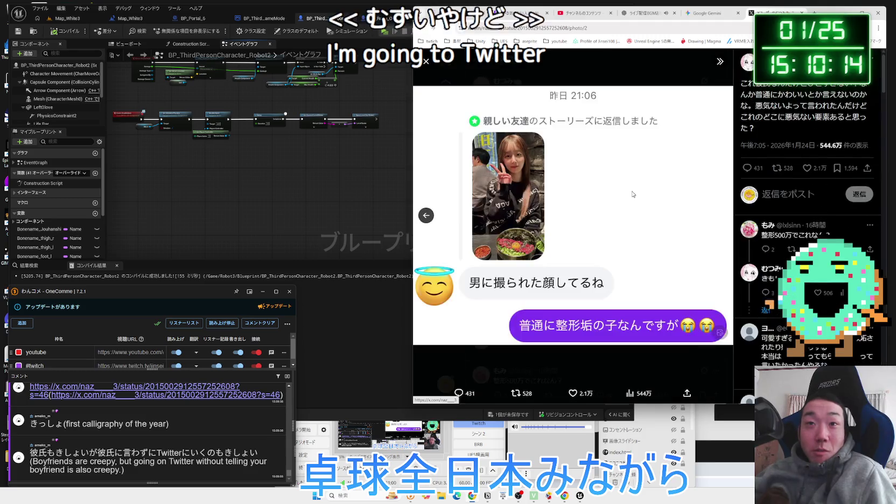
Open and close the post's two photos several times, ending on the post page.
left_click(555, 72)
left_click_drag(487, 107, 539, 110)
left_click(592, 109)
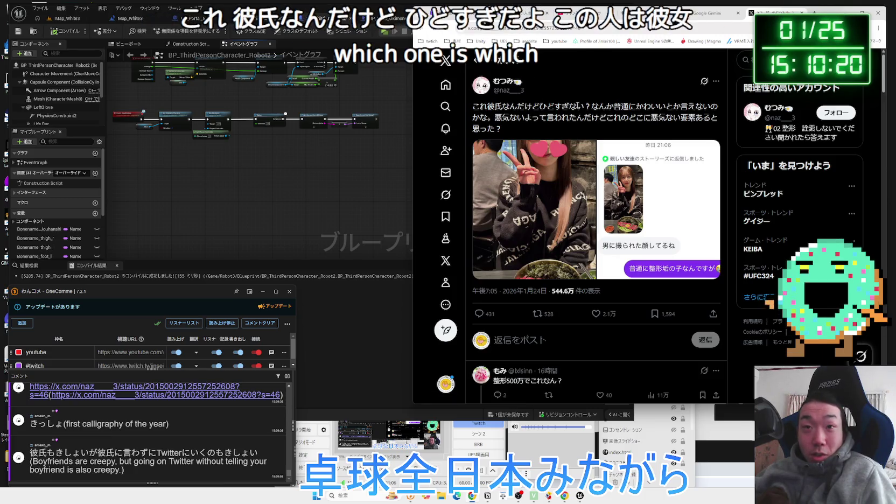
left_click(567, 162)
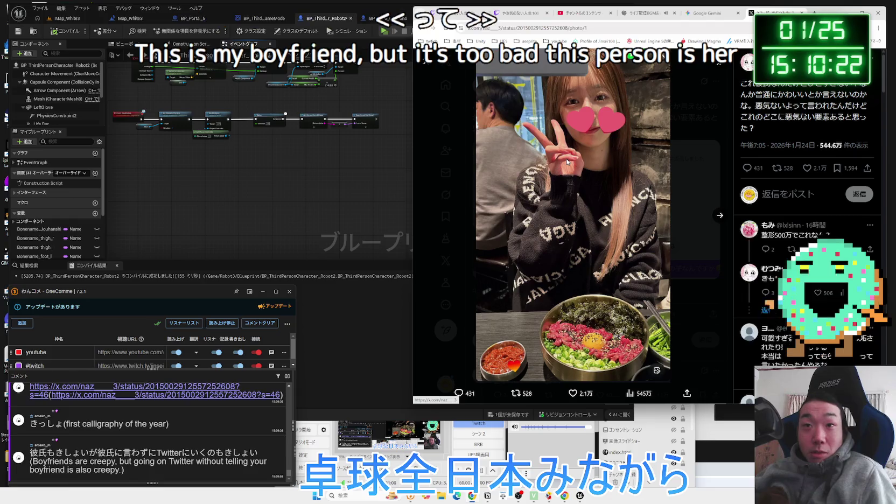
key("Escape")
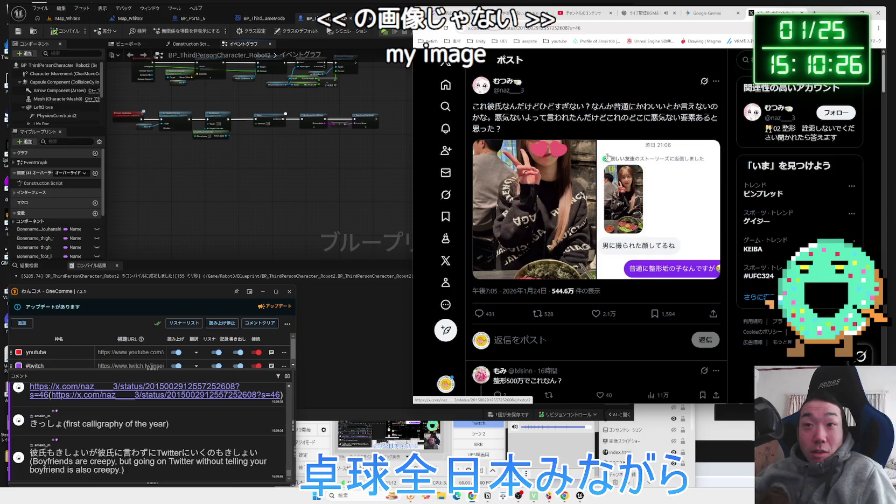
left_click(661, 193)
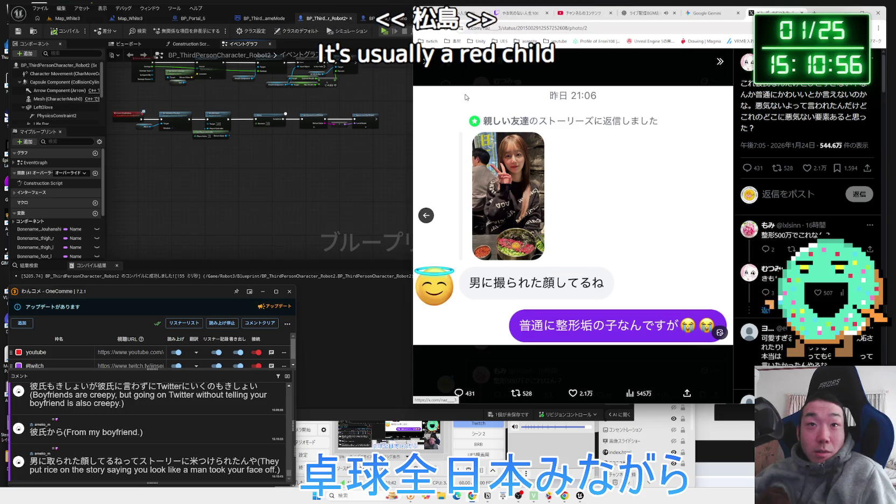
left_click(426, 61)
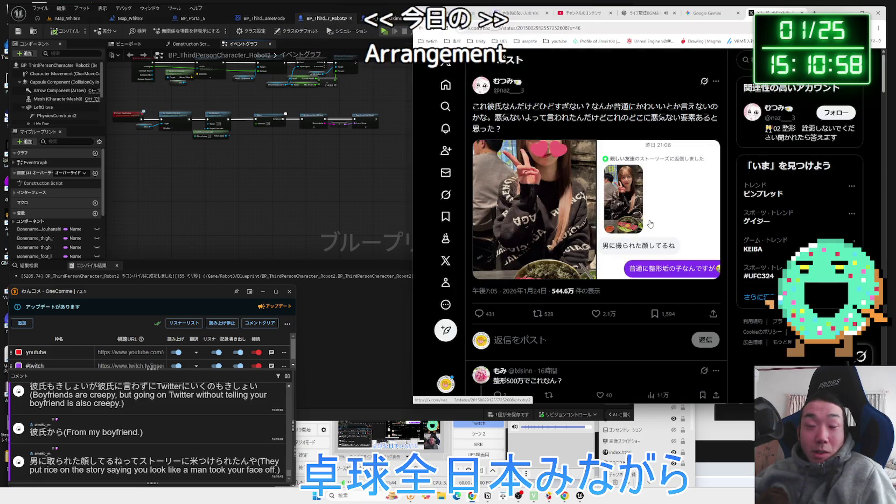
left_click(650, 224)
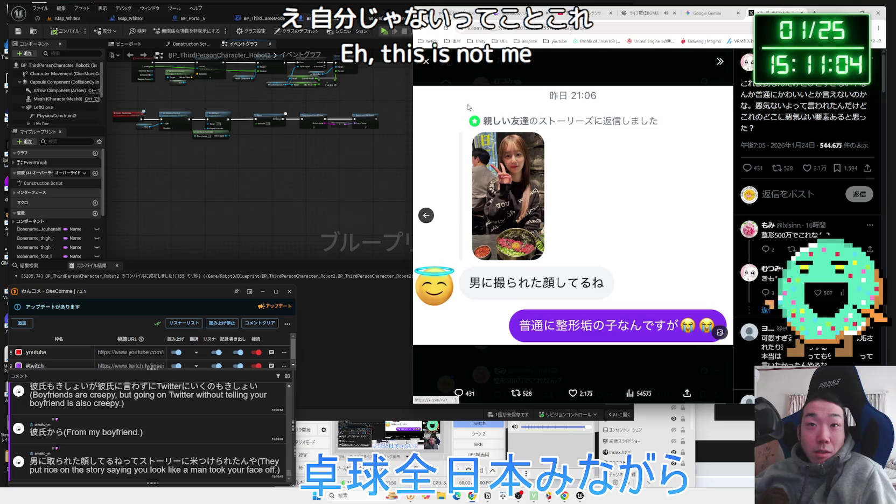
left_click(428, 65)
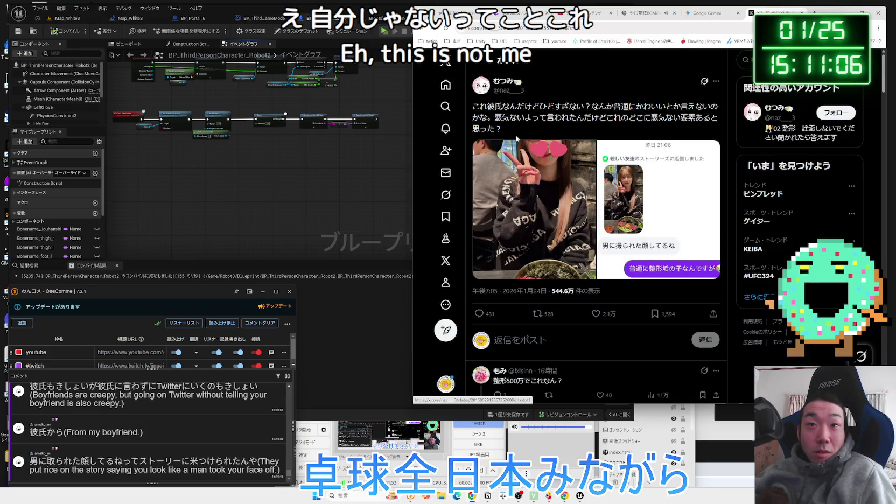
left_click(689, 116)
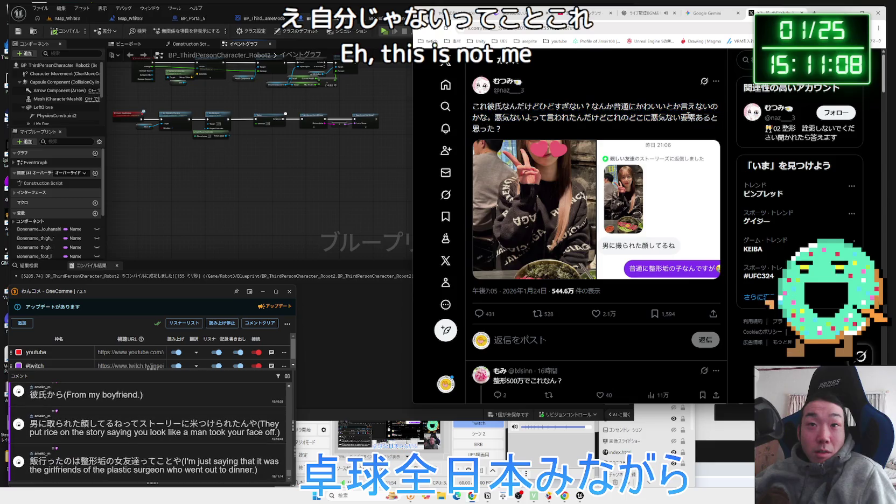
left_click(547, 113)
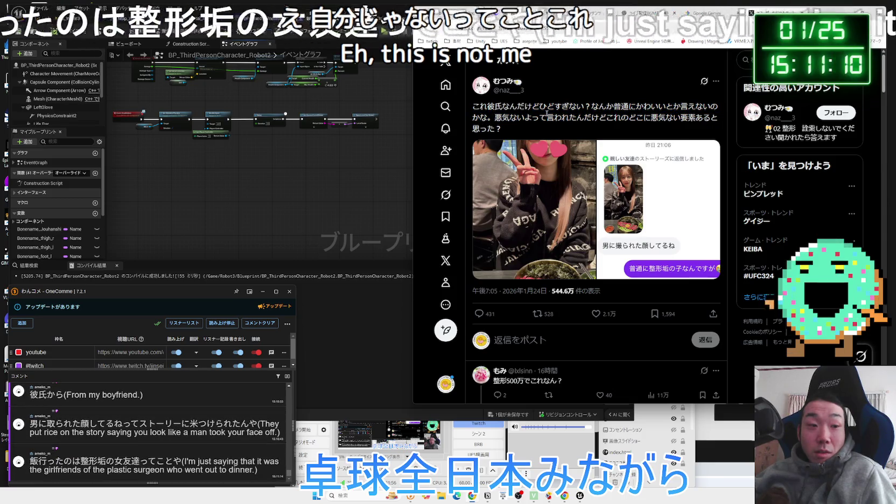
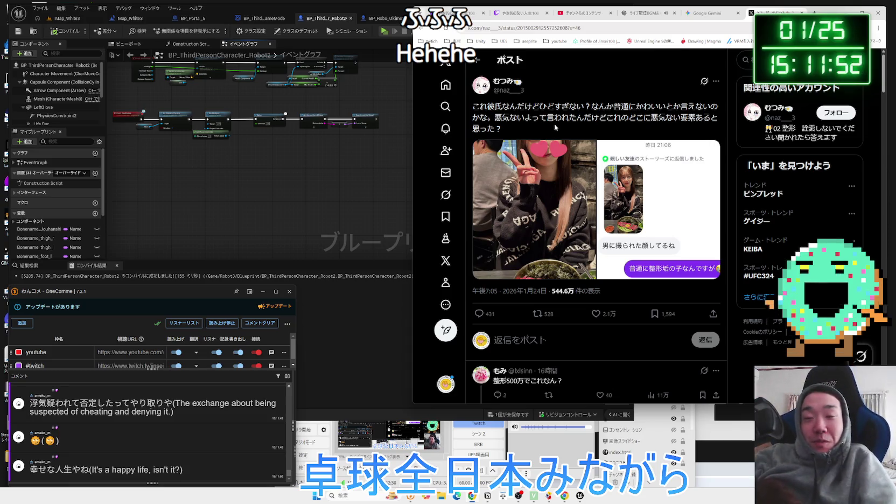
Read the current post, selecting phrases and the word 彼氏 in its text.
scroll(558, 130, "down", 3)
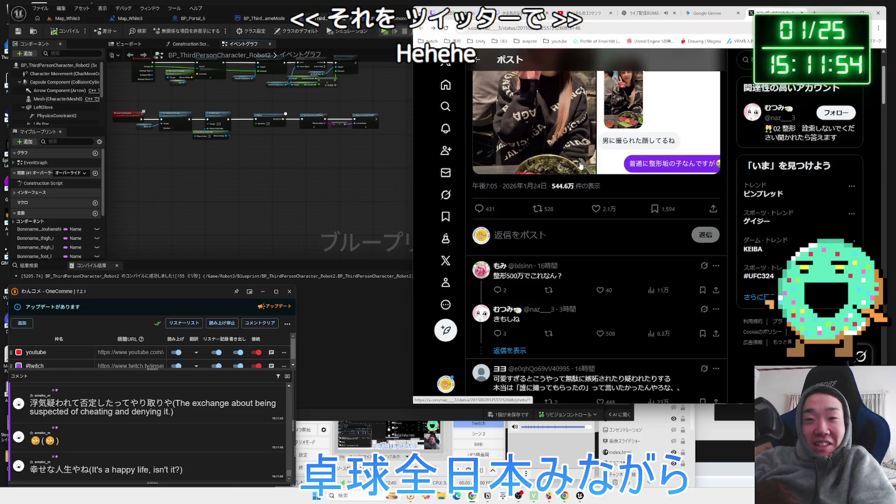
scroll(580, 165, "down", 1)
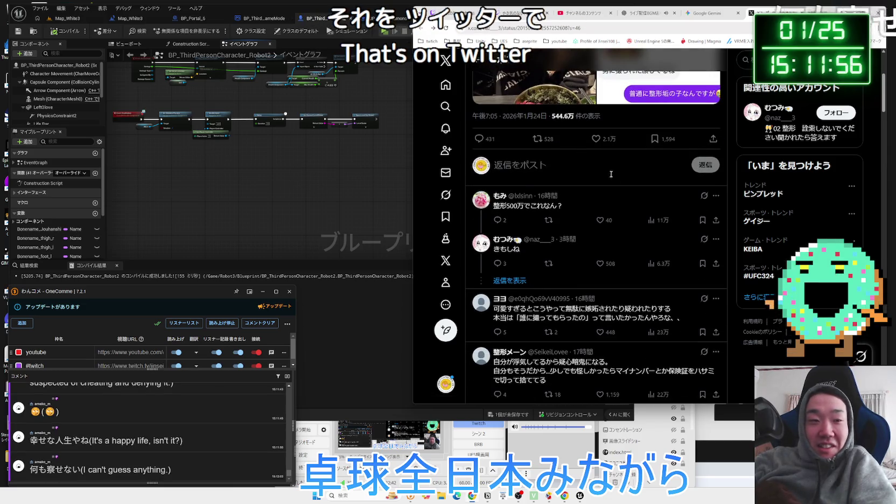
scroll(610, 174, "down", 3)
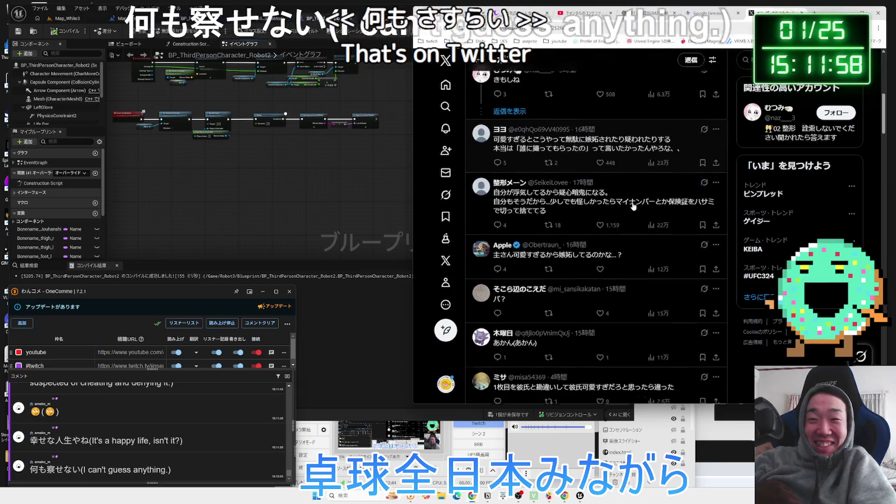
scroll(633, 206, "up", 6)
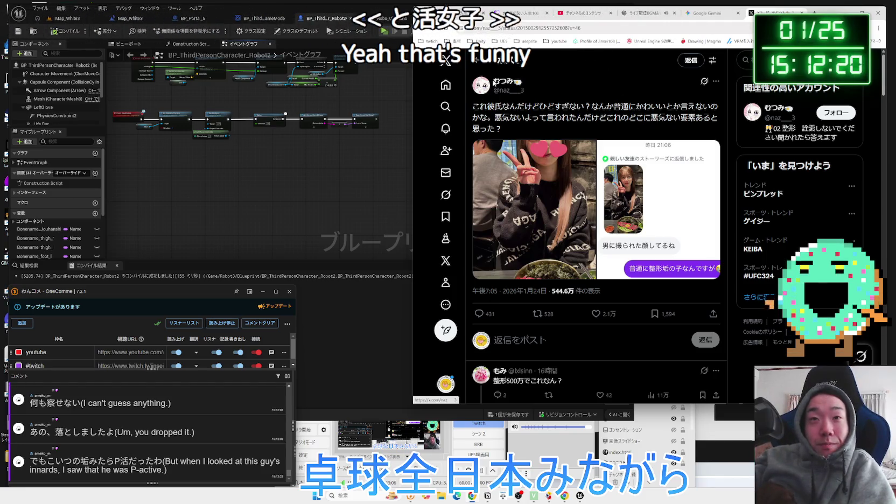
mouse_move(502, 82)
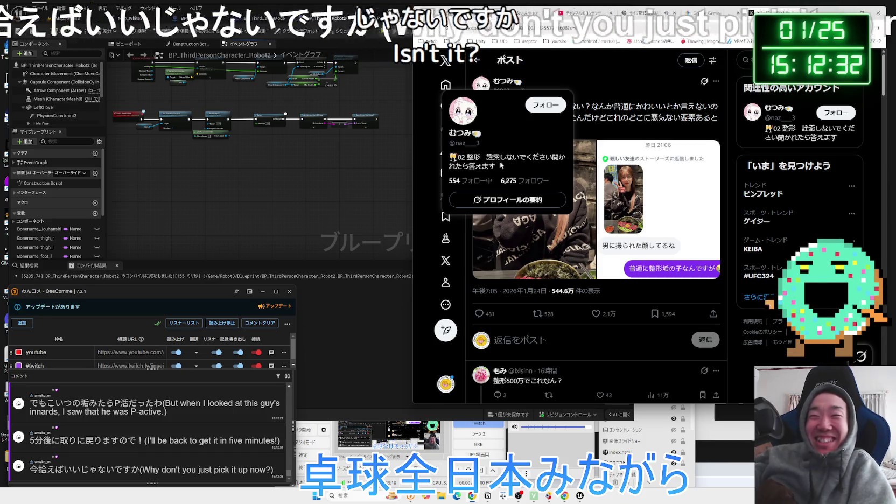
mouse_move(588, 106)
left_mouse_down()
mouse_move(718, 108)
mouse_move(696, 119)
left_mouse_up()
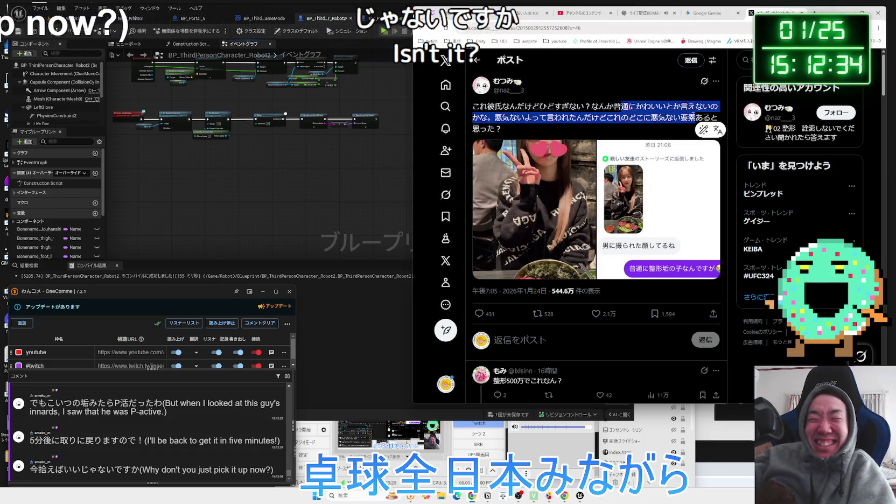
left_click(695, 117)
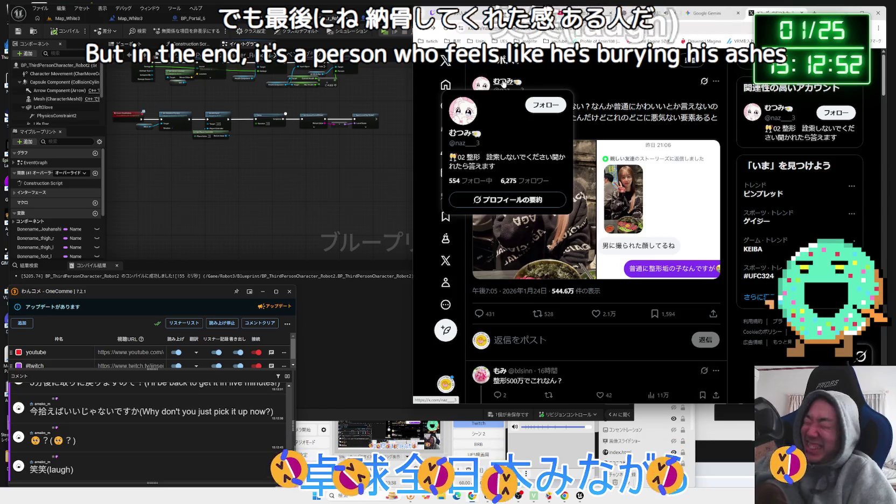
mouse_move(600, 118)
left_mouse_down()
mouse_move(654, 119)
mouse_move(527, 108)
left_mouse_up()
left_click(526, 108)
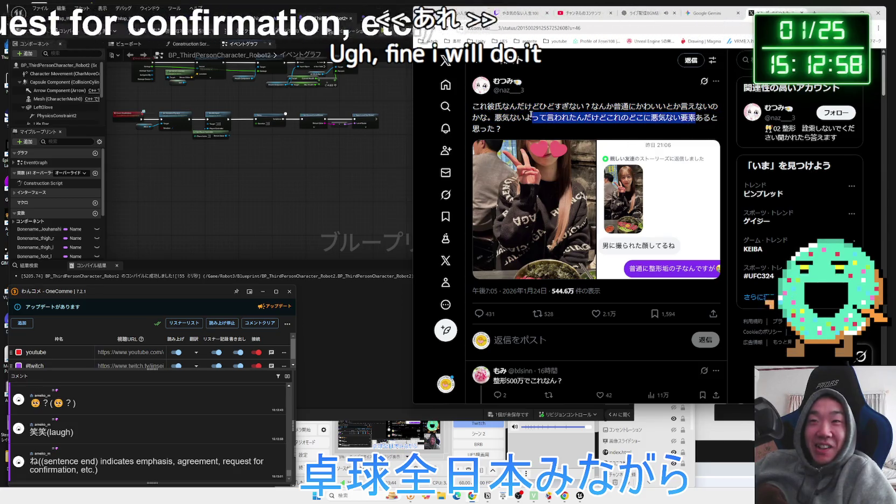
double_click(494, 107)
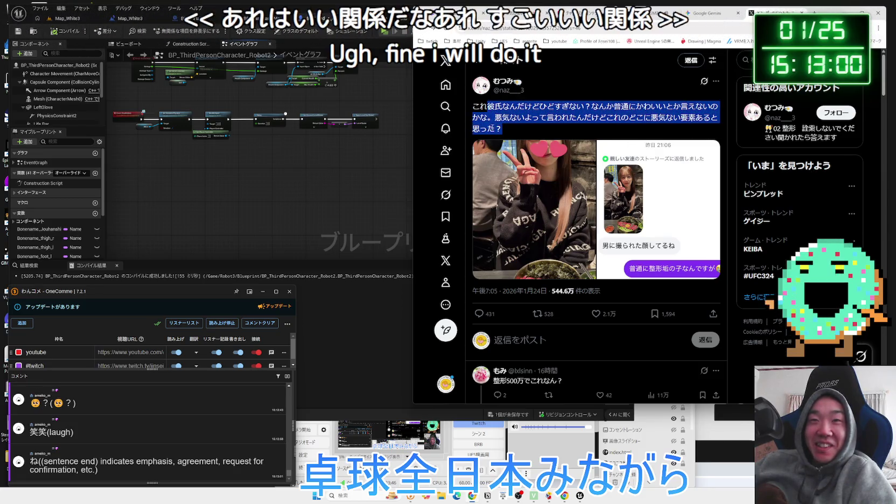
left_click(494, 126)
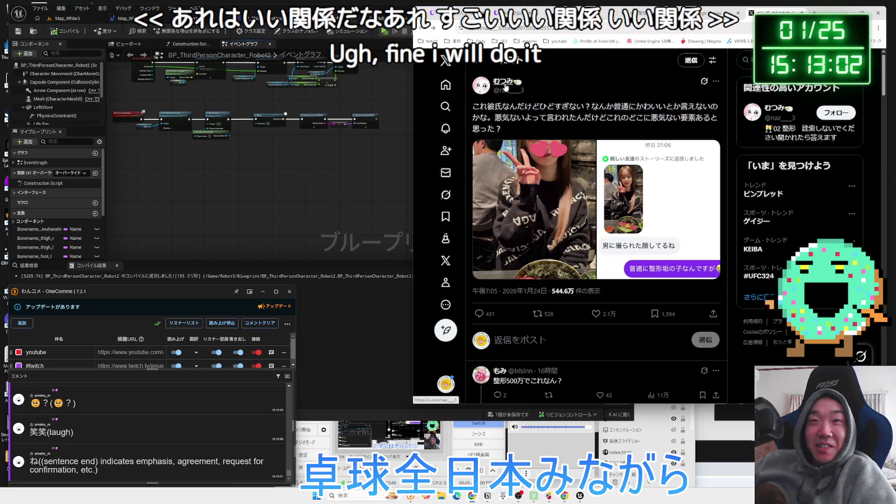
Open Twitter from the bookmarks folder in a new tab and bring up the Muratalla title-defence story.
mouse_move(505, 87)
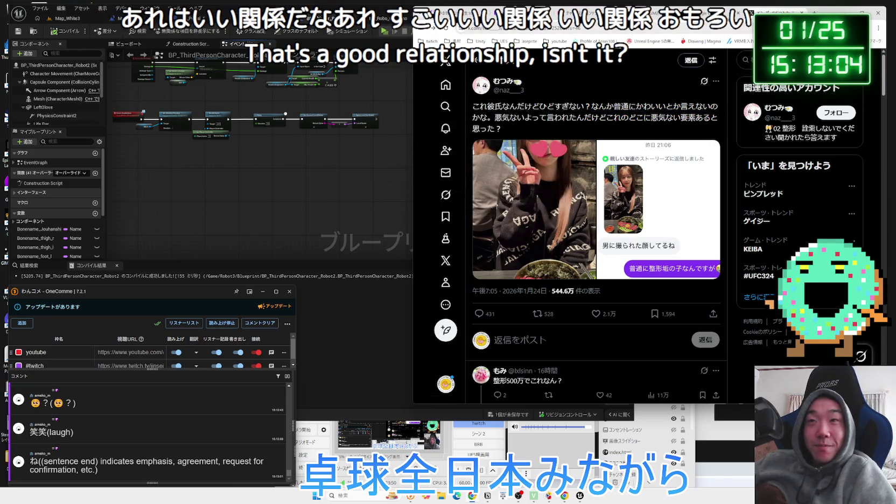
key("ctrl+Tab")
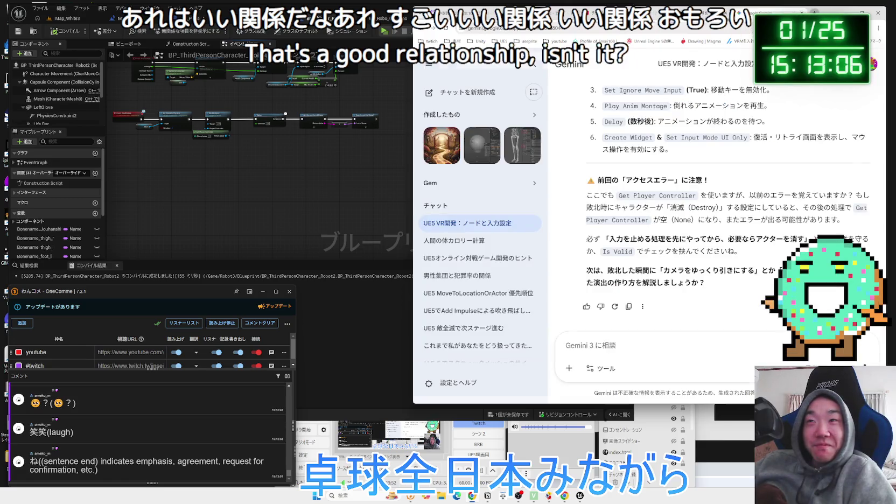
key("ctrl+t")
left_click(875, 41)
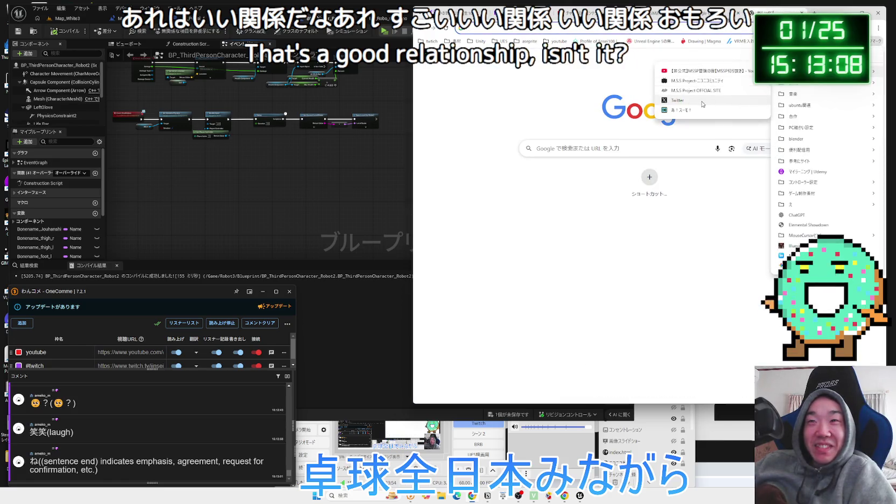
left_click(679, 100)
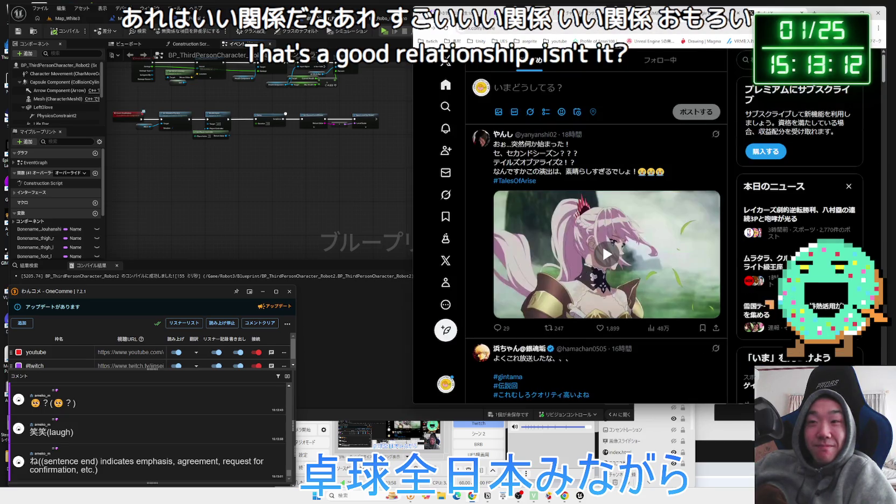
left_click(773, 259)
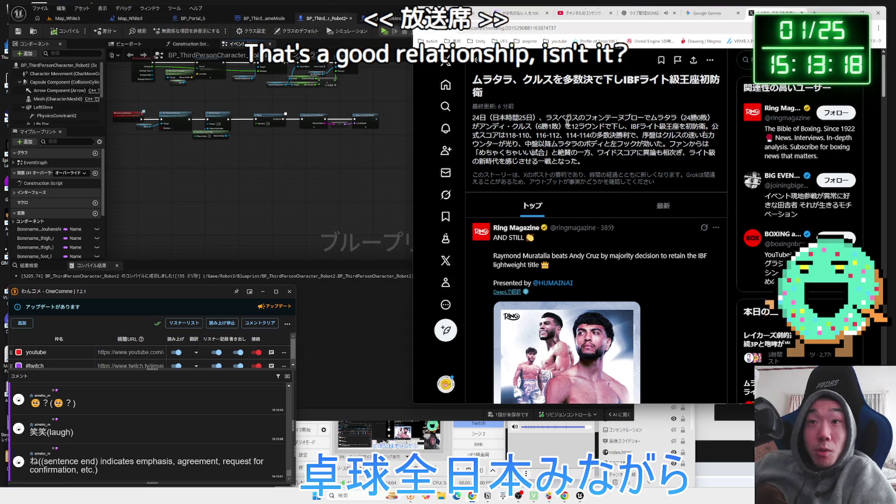
Skim the Muratalla news story's summary and the posts below it.
mouse_move(681, 117)
left_mouse_down()
mouse_move(710, 118)
mouse_move(535, 126)
left_mouse_up()
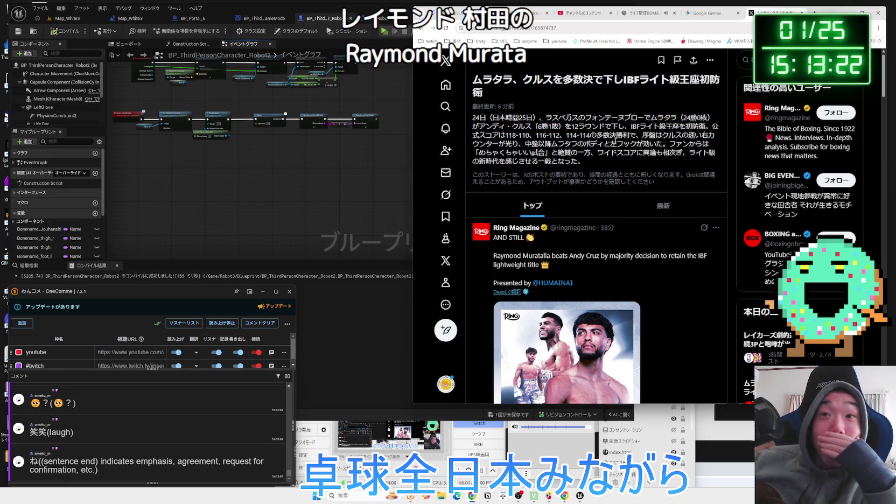
scroll(615, 146, "down", 4)
scroll(616, 147, "down", 4)
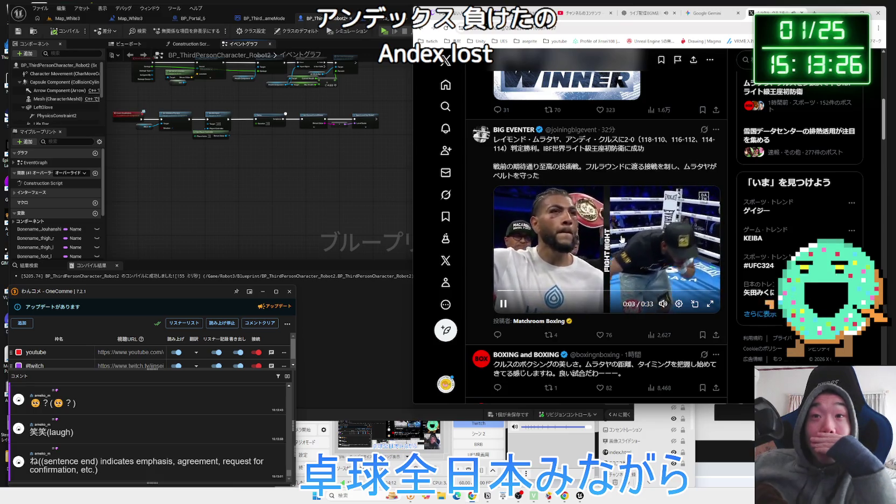
scroll(621, 239, "down", 3)
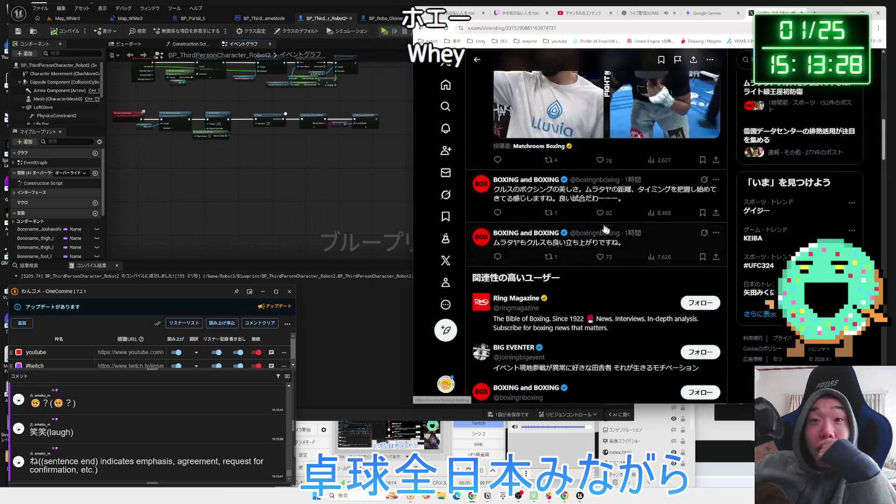
left_click_drag(533, 189, 622, 201)
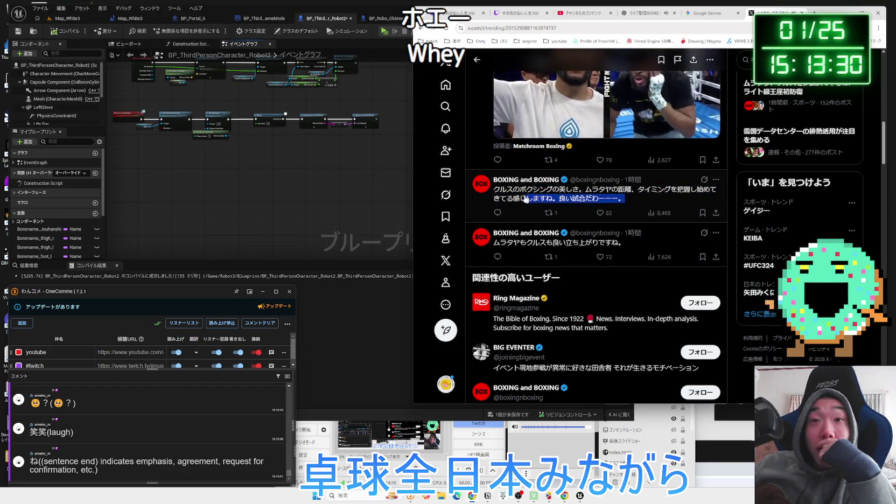
scroll(573, 250, "up", 2)
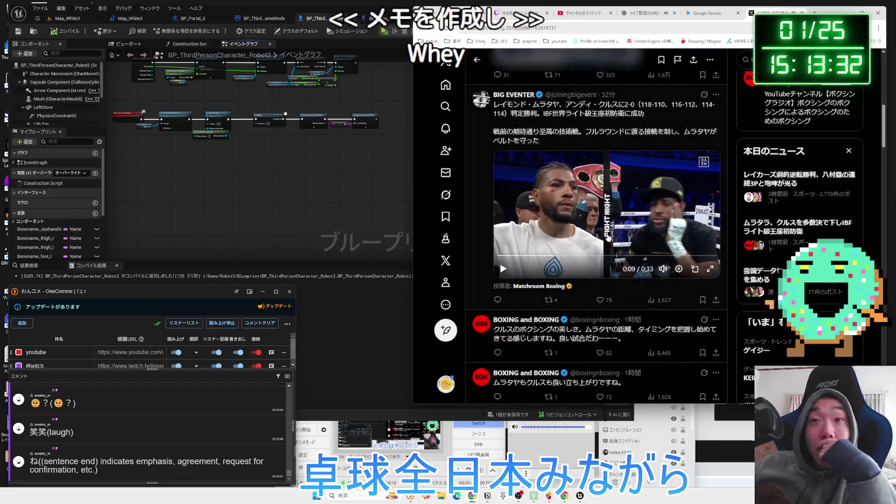
Jump the boxing video ahead to 0:19 and scroll around the surrounding posts.
left_click(625, 261)
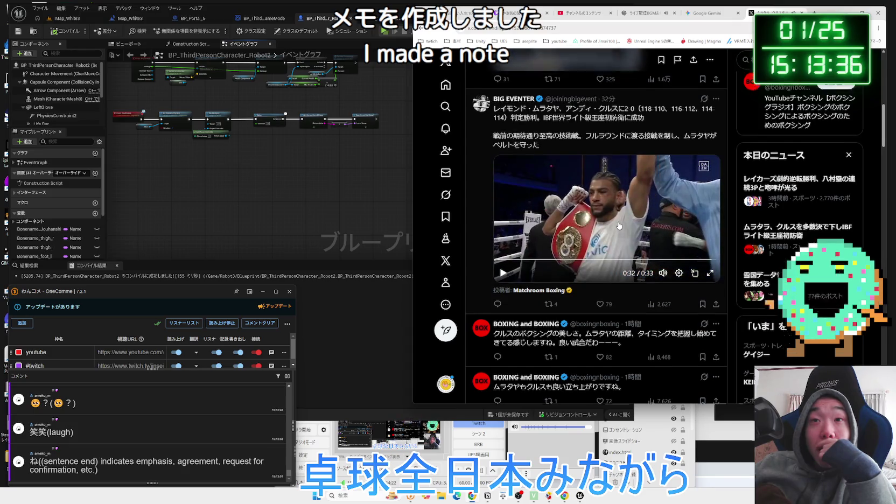
scroll(649, 253, "up", 2)
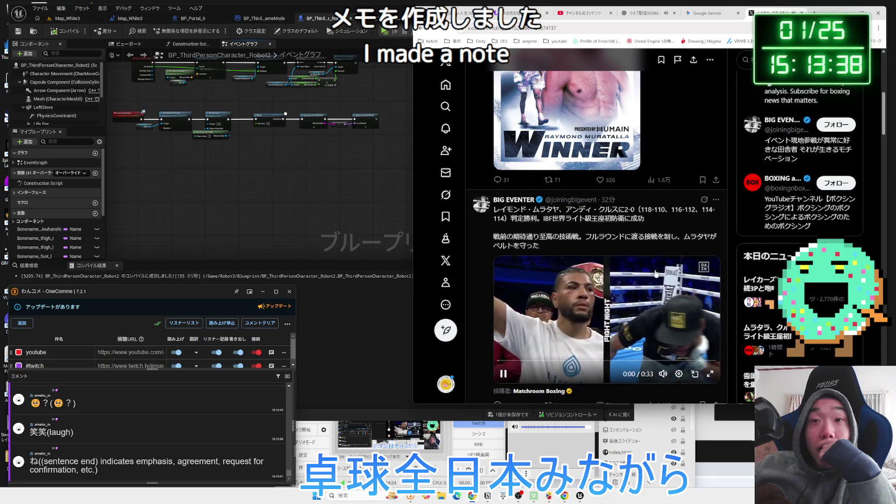
scroll(619, 258, "down", 8)
scroll(597, 250, "down", 3)
scroll(620, 179, "up", 1)
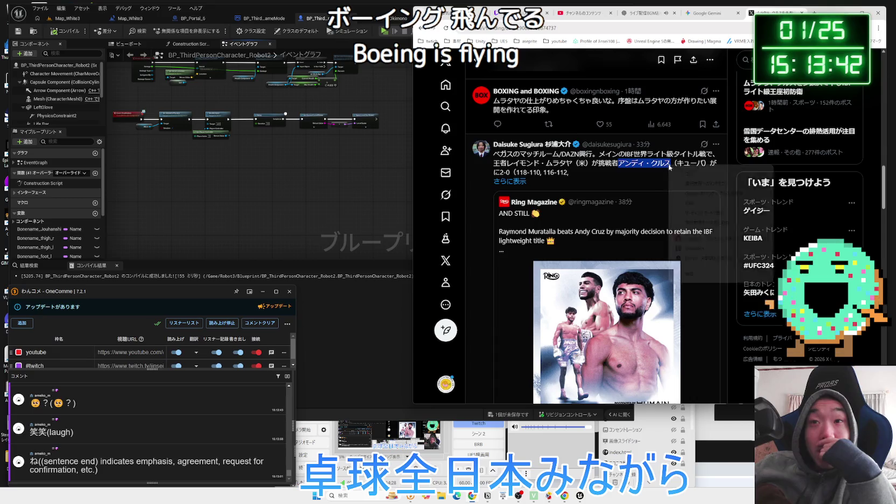
scroll(666, 168, "up", 8)
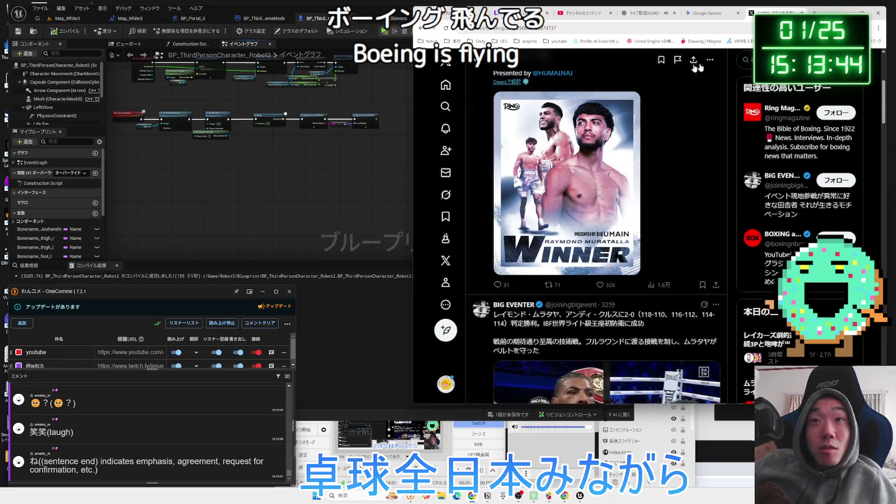
scroll(698, 66, "up", 1)
Search X for アンディ・クルス and shift the browser window slightly left.
type("アンディ・クルス")
key("Return")
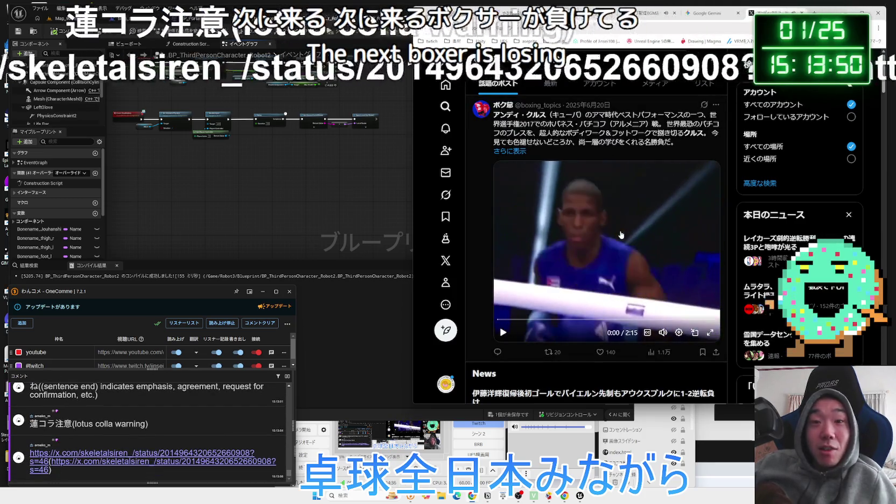
mouse_move(841, 11)
left_mouse_down()
mouse_move(753, 15)
mouse_move(730, 96)
mouse_move(730, 171)
mouse_move(704, 94)
left_mouse_up()
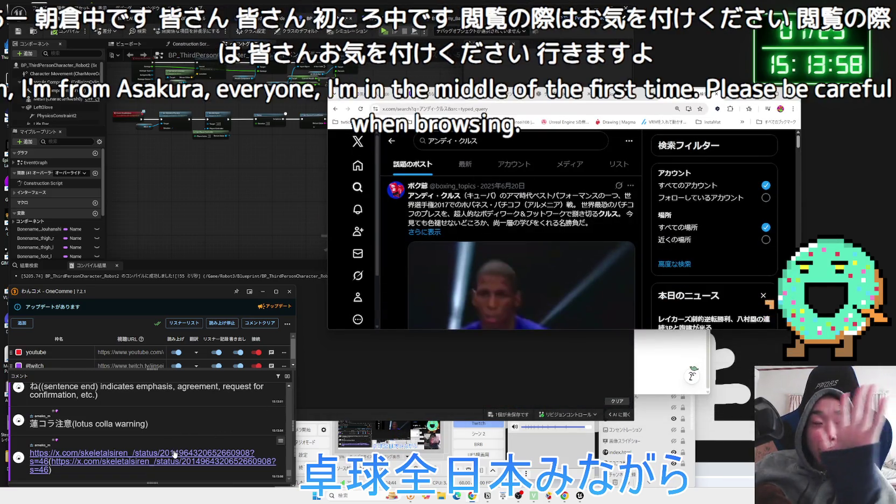
Open the post linked in the chat, make the browser taller, and translate the post's text.
left_click(174, 454)
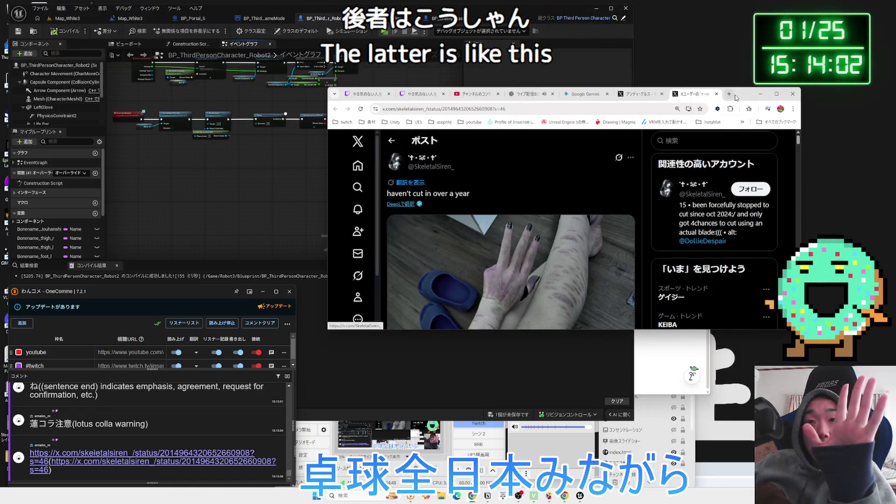
mouse_move(744, 88)
left_mouse_down()
mouse_move(744, 45)
mouse_move(783, 134)
mouse_move(782, 18)
mouse_move(787, 84)
mouse_move(800, 44)
left_mouse_up()
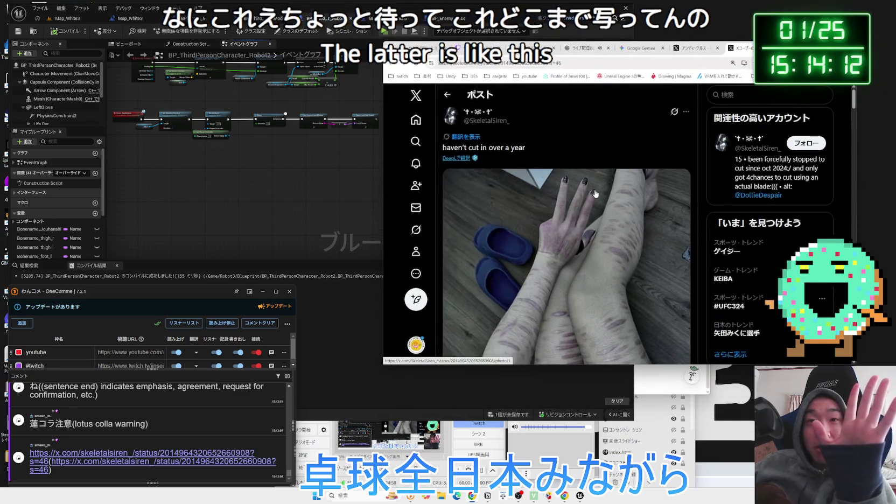
scroll(595, 194, "down", 5)
scroll(598, 198, "down", 2)
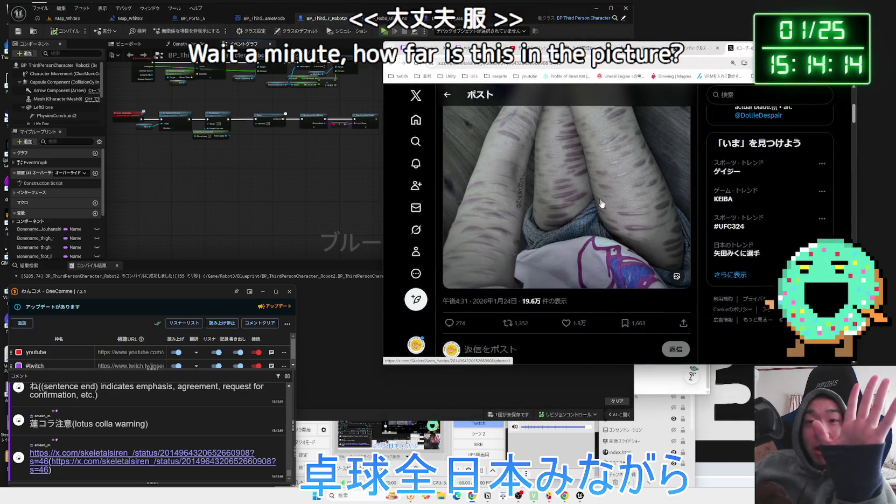
scroll(608, 212, "up", 5)
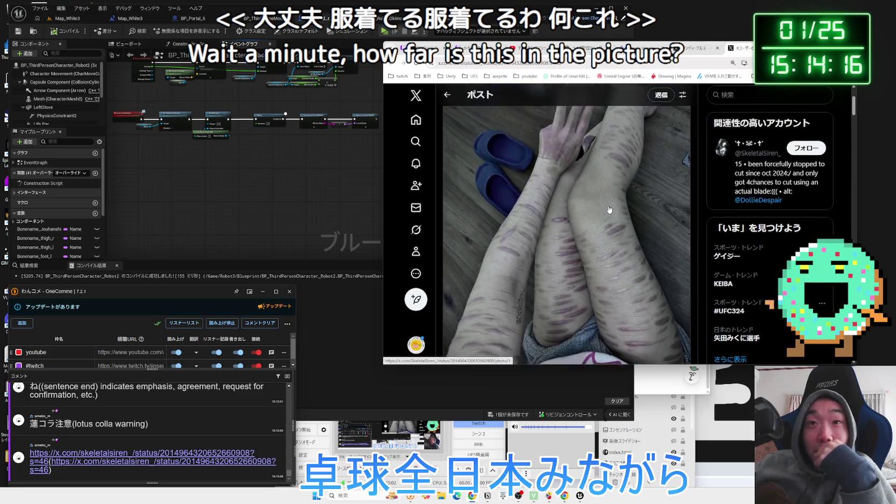
scroll(609, 209, "up", 2)
left_click(457, 164)
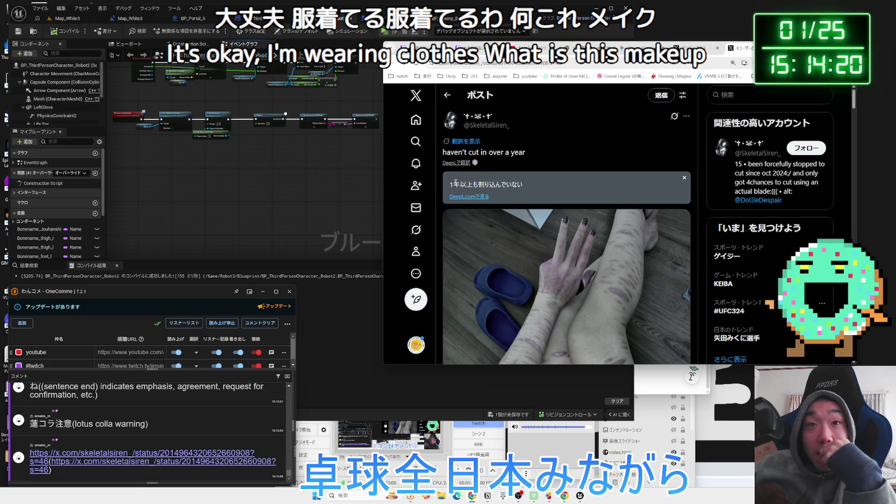
left_click(588, 185)
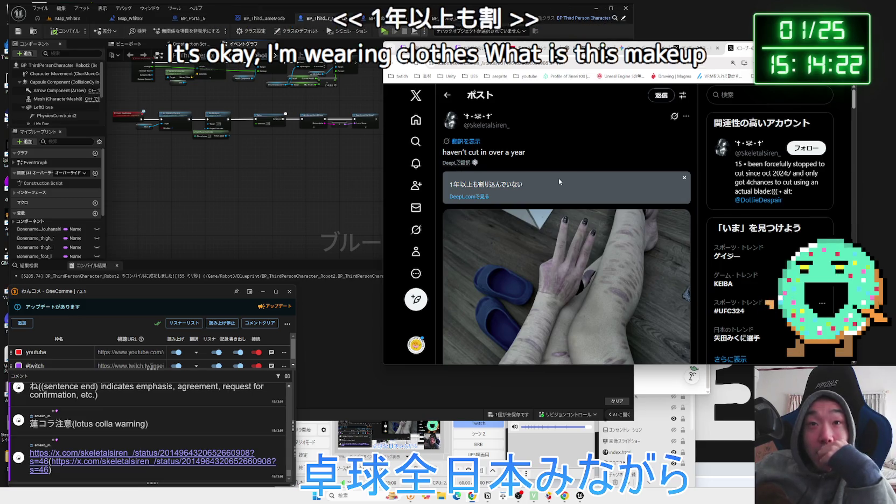
Read through the post's photo and replies, then close it to return to the search results.
scroll(559, 178, "down", 3)
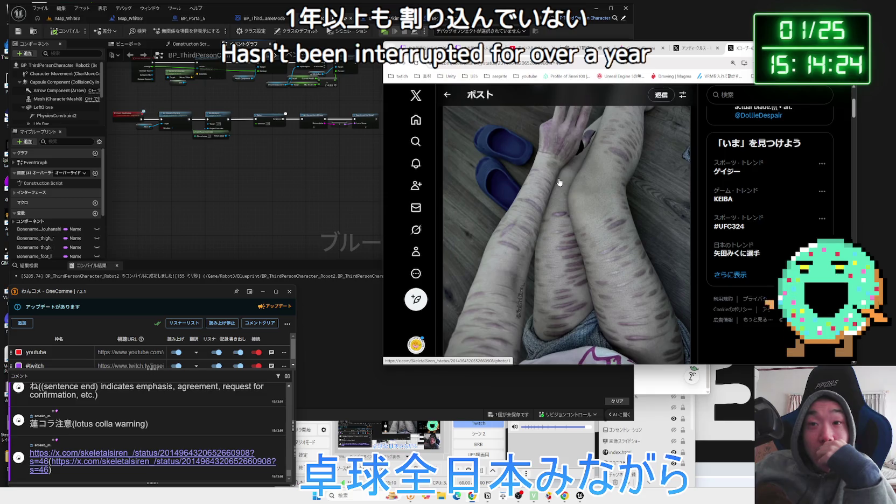
scroll(559, 183, "down", 2)
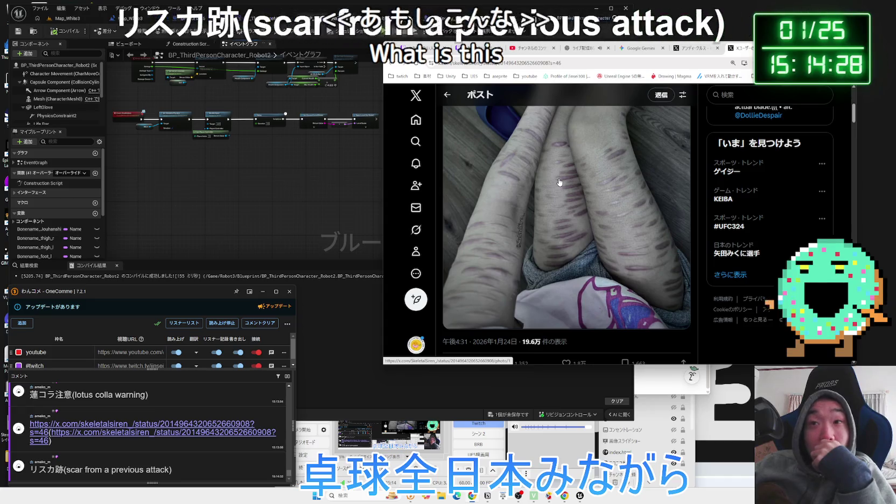
scroll(559, 182, "down", 3)
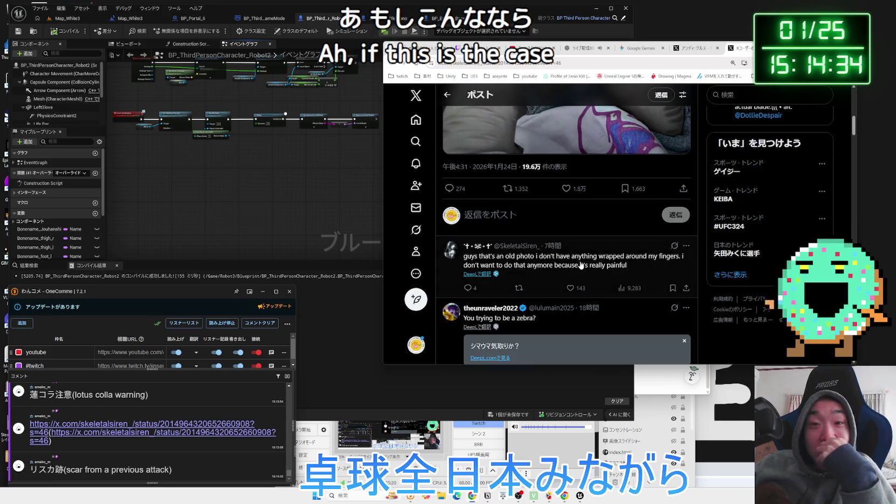
scroll(581, 265, "down", 1)
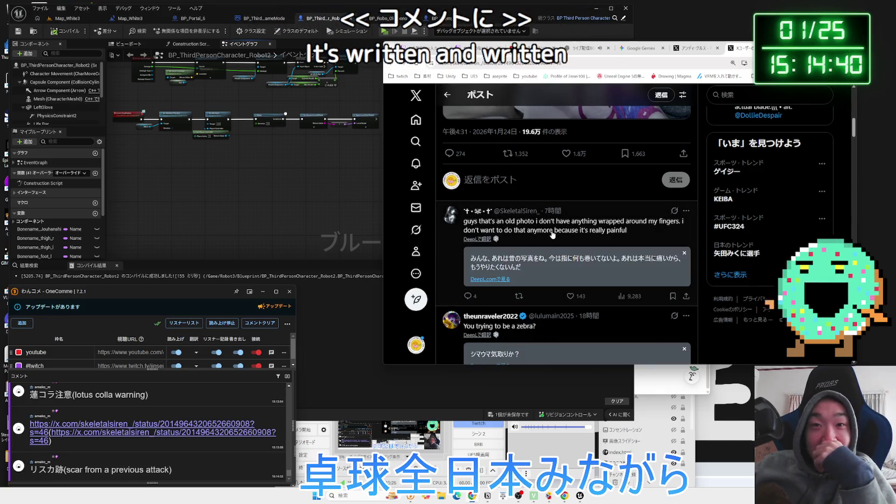
scroll(552, 234, "up", 4)
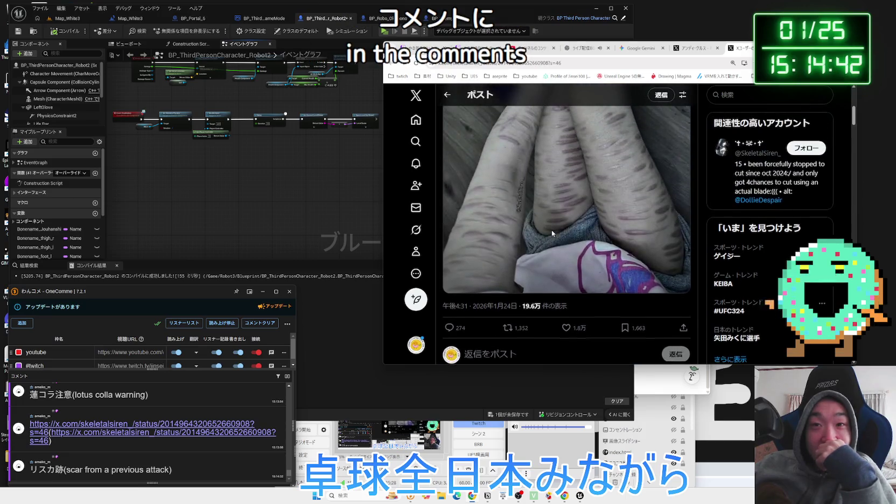
scroll(552, 234, "up", 2)
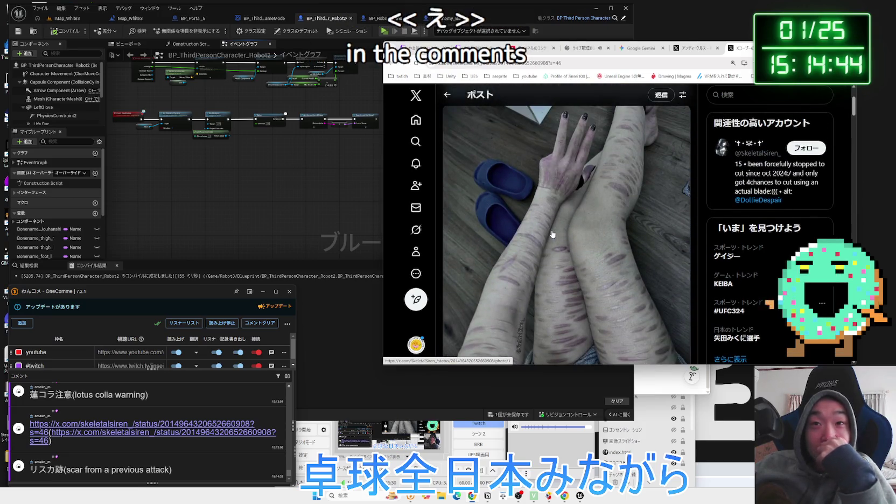
scroll(552, 234, "up", 1)
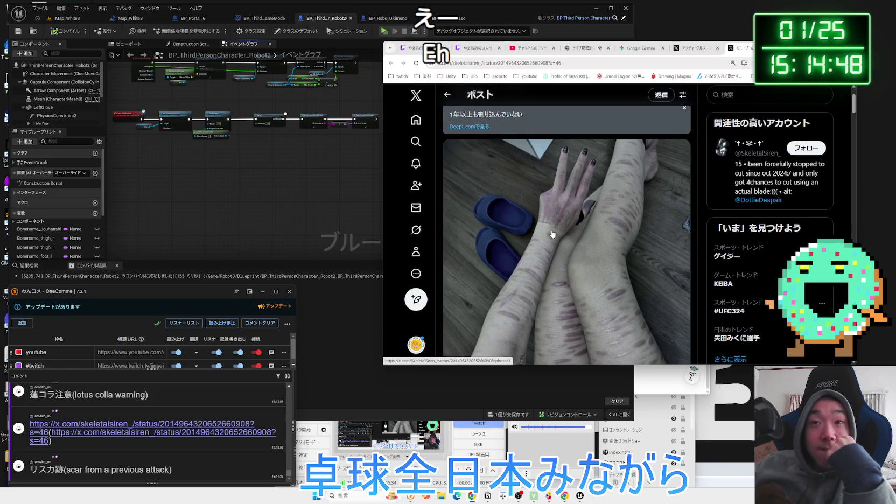
scroll(552, 235, "down", 3)
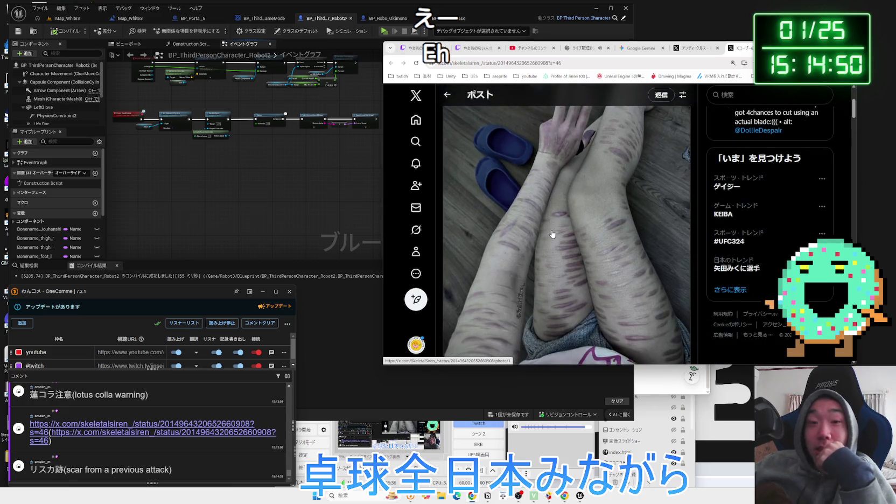
scroll(552, 234, "down", 3)
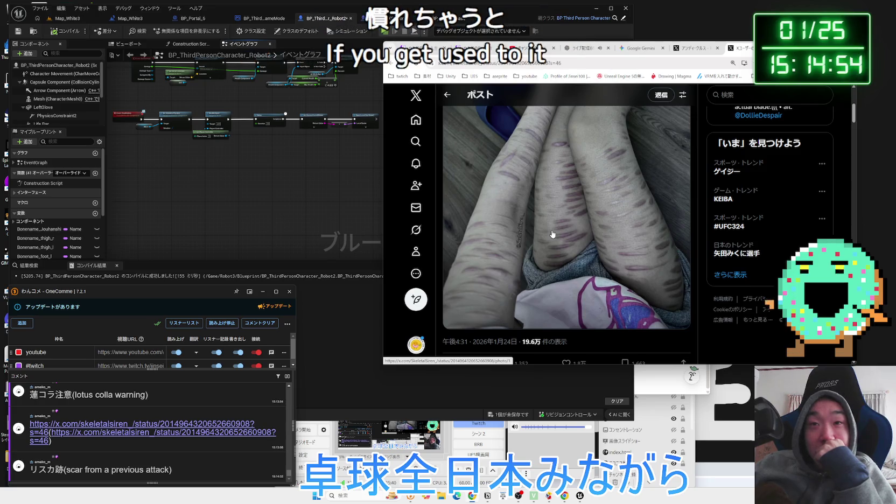
scroll(565, 231, "up", 1)
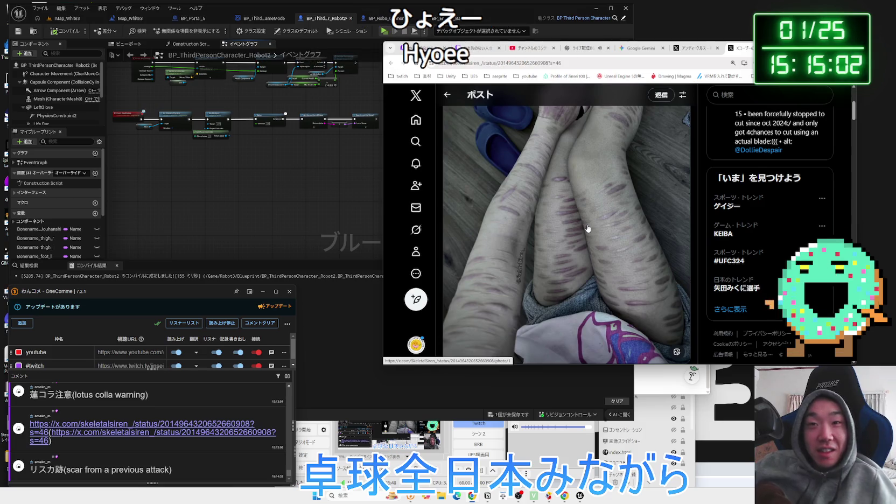
scroll(587, 228, "up", 2)
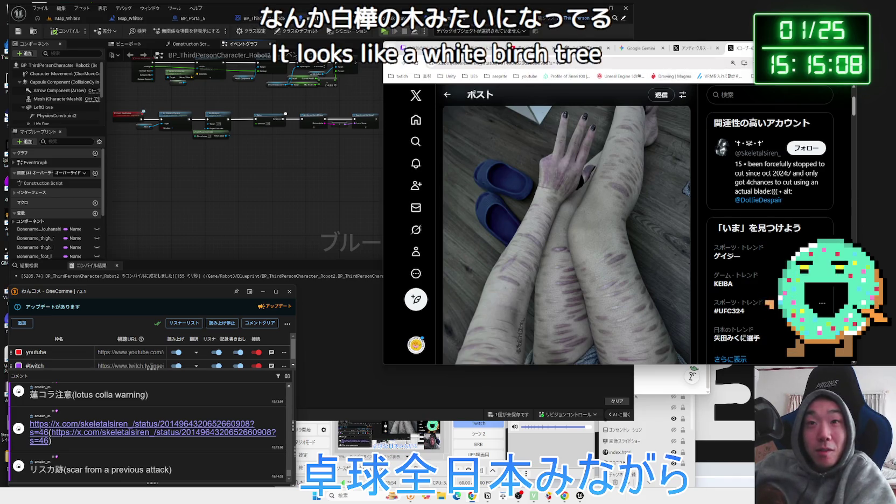
key("ctrl+w")
scroll(581, 187, "down", 8)
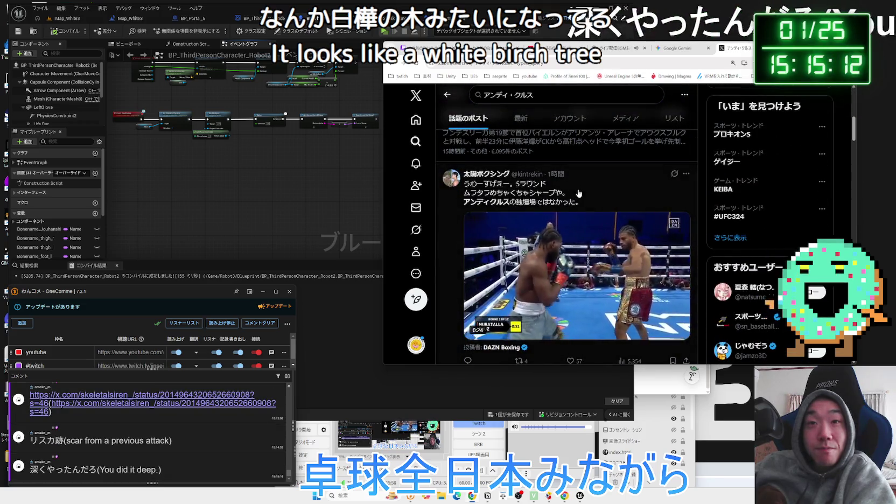
Skip ahead in a boxing fight video among the アンディ・クルス results.
mouse_move(637, 216)
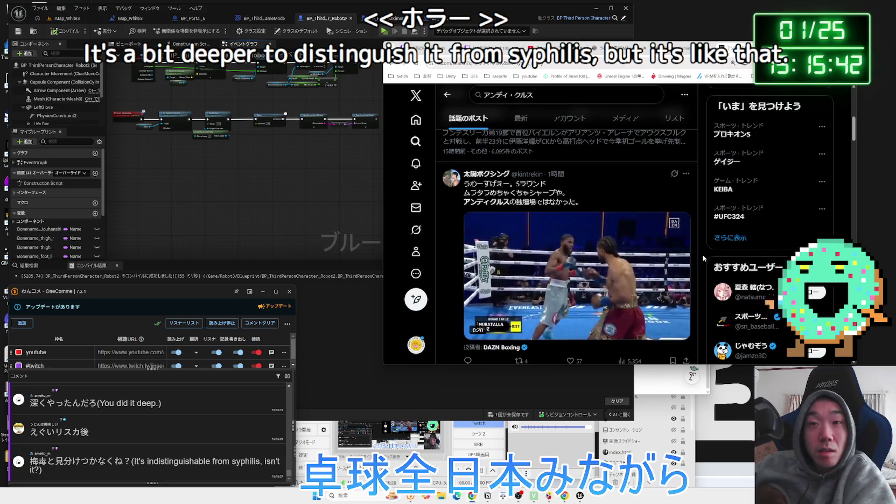
scroll(610, 270, "down", 4)
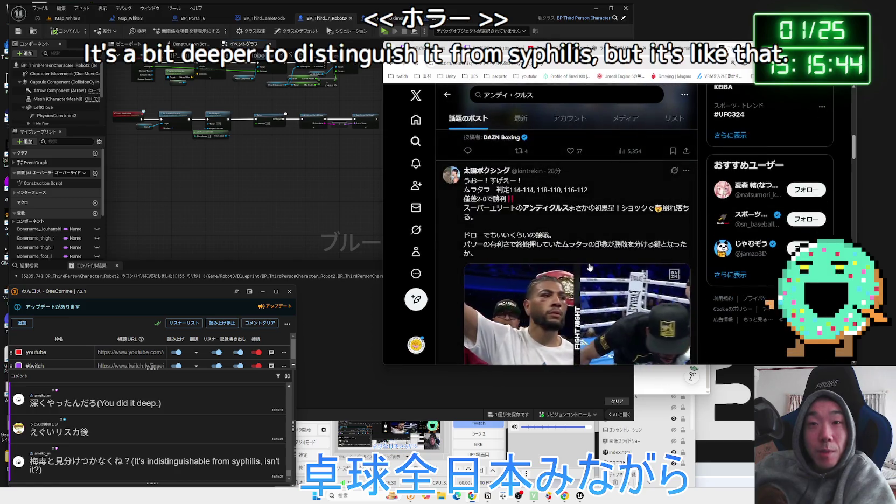
scroll(590, 268, "down", 3)
scroll(590, 267, "up", 1)
left_click(577, 300)
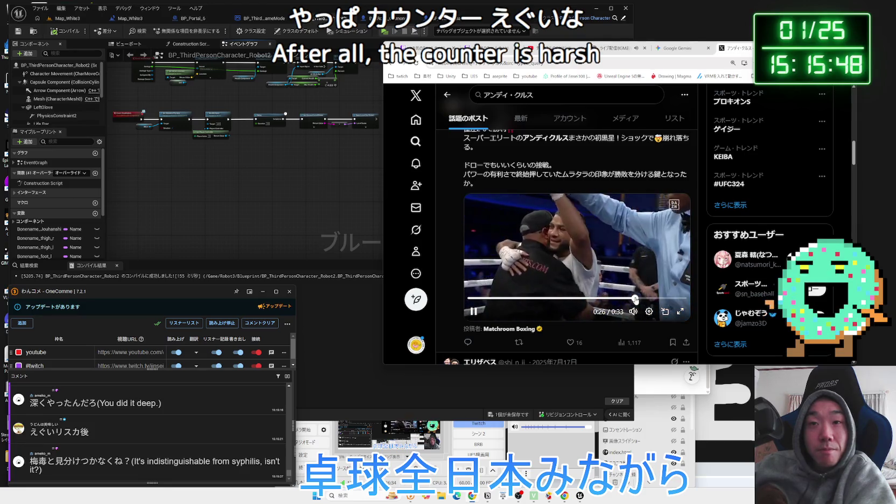
Scroll further down the search results and open the X post linked in the chat.
scroll(617, 250, "down", 4)
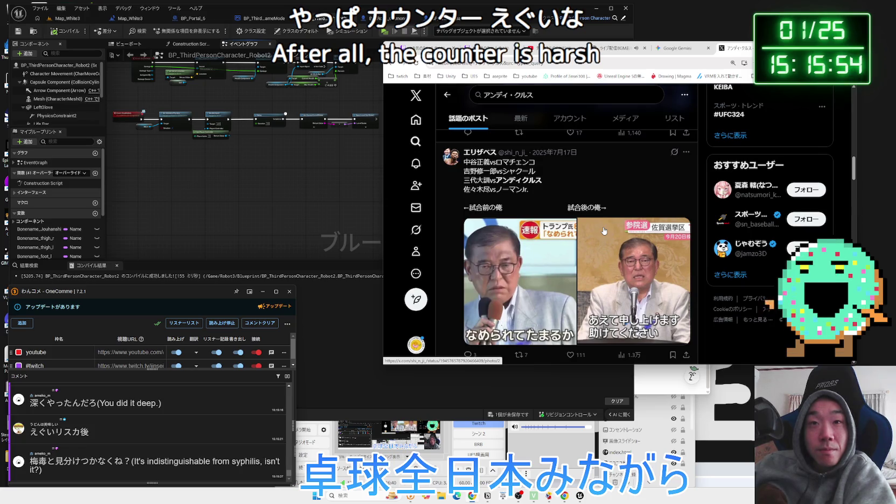
scroll(604, 232, "down", 10)
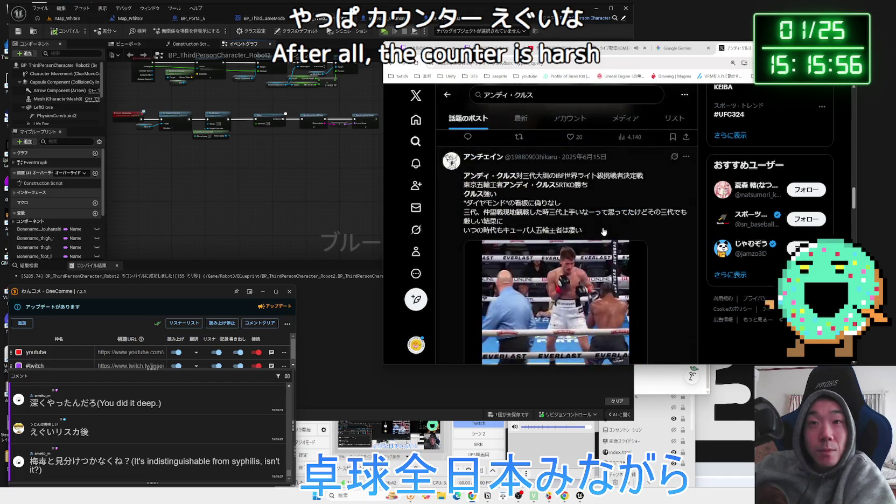
scroll(604, 231, "down", 5)
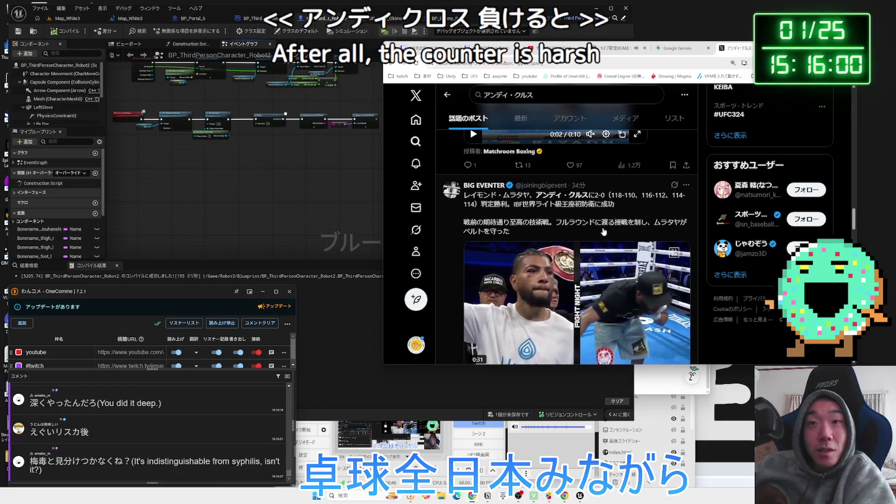
scroll(604, 231, "down", 1)
scroll(604, 231, "down", 5)
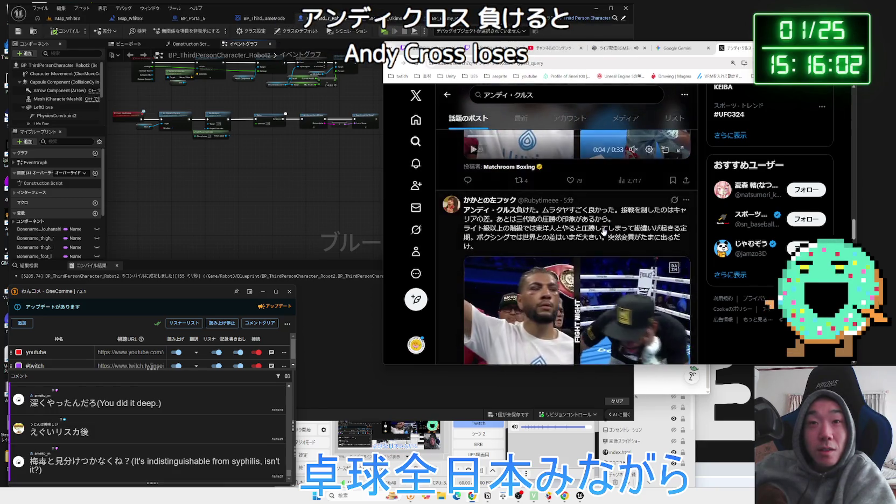
scroll(604, 231, "down", 1)
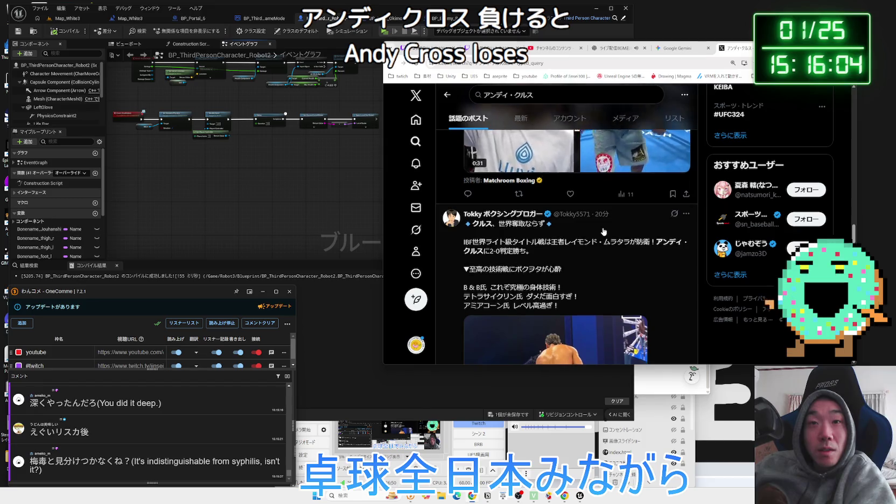
scroll(604, 231, "down", 3)
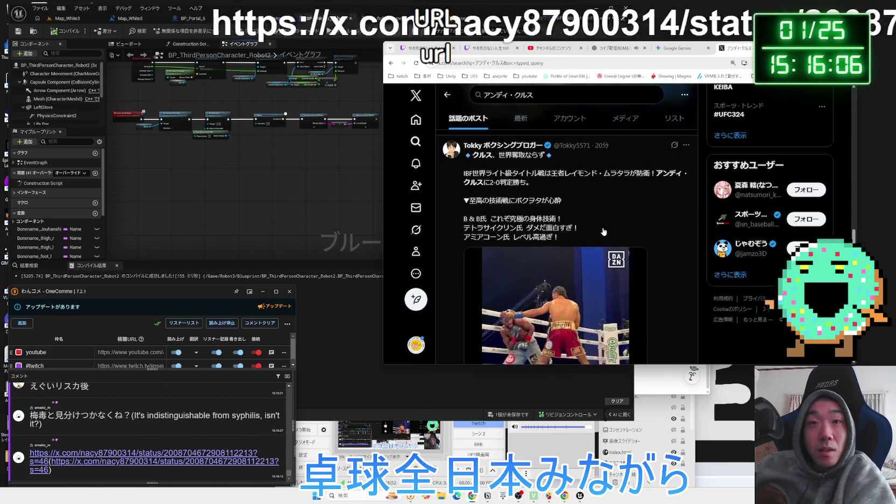
scroll(603, 231, "down", 8)
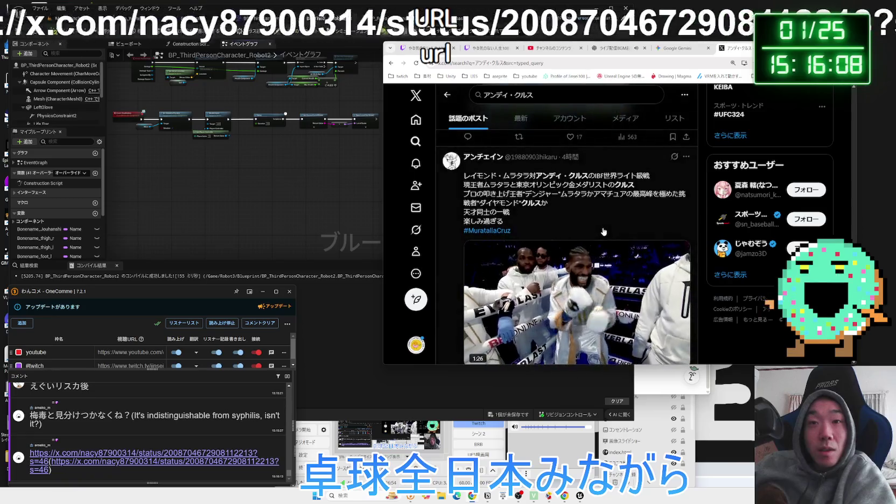
scroll(604, 231, "down", 5)
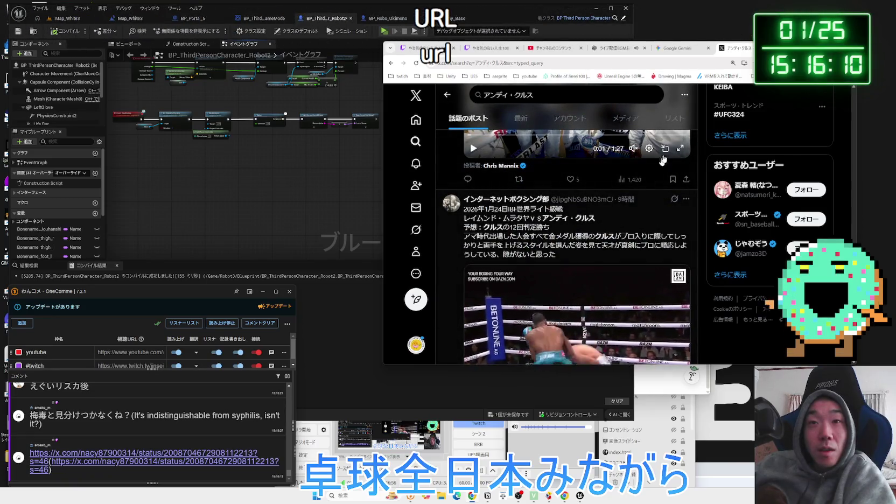
left_click(143, 453)
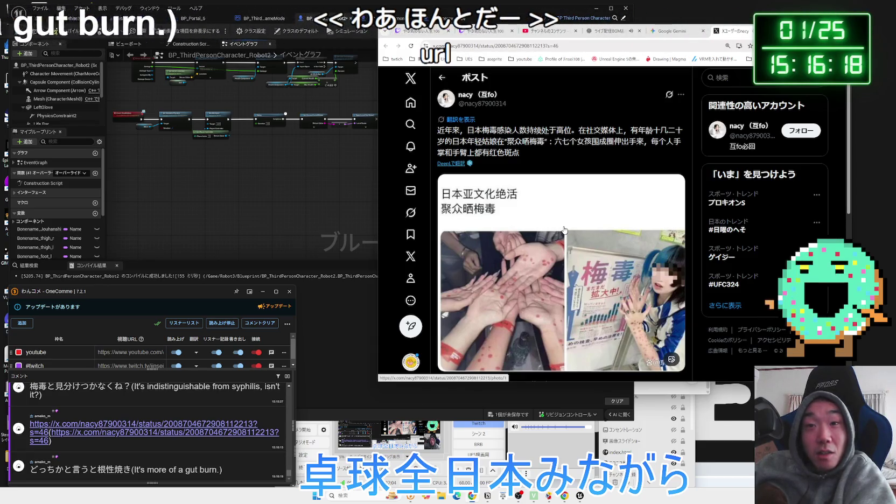
View the post's red-spotted hands photo enlarged, close it, and start a fresh Google tab.
scroll(564, 230, "down", 1)
scroll(564, 230, "up", 1)
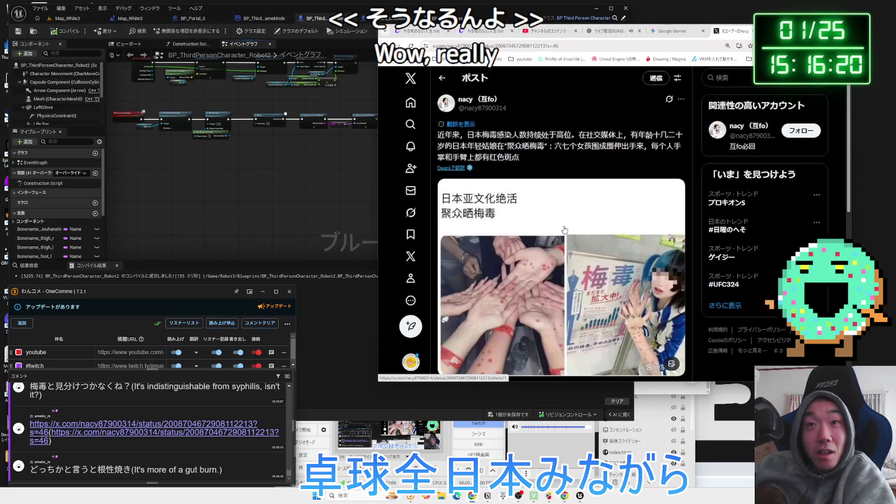
left_click(564, 230)
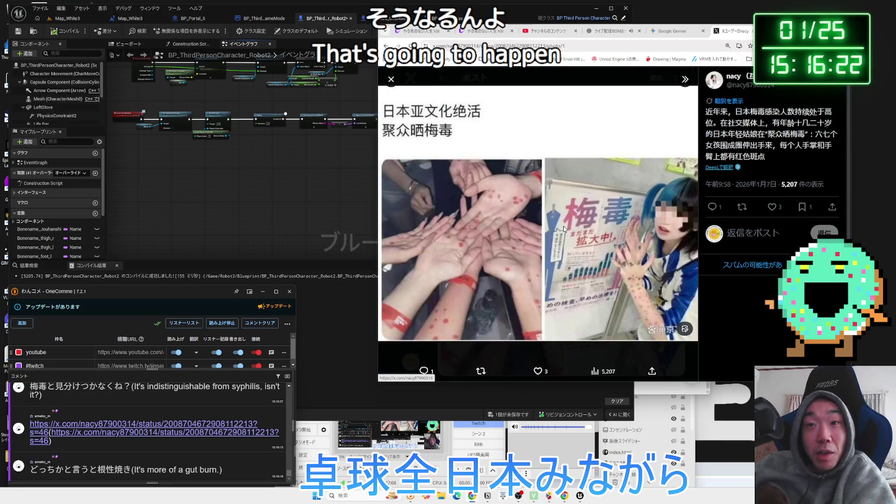
key("Escape")
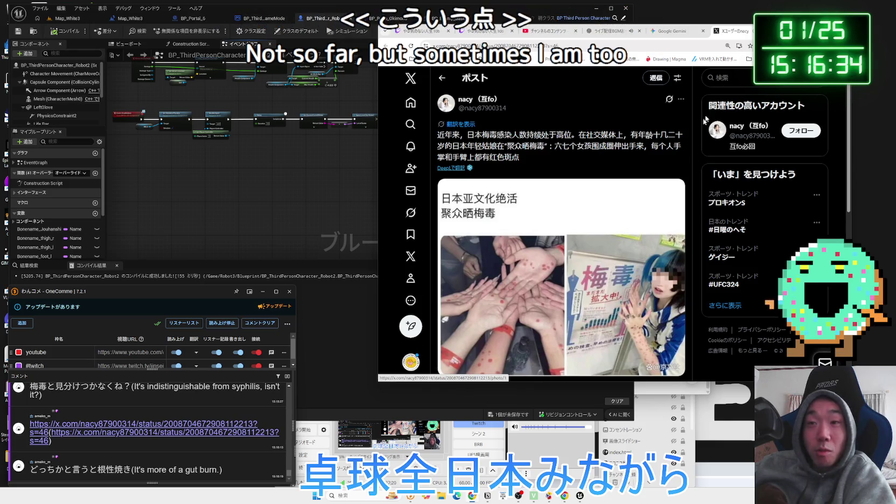
key("ctrl+t")
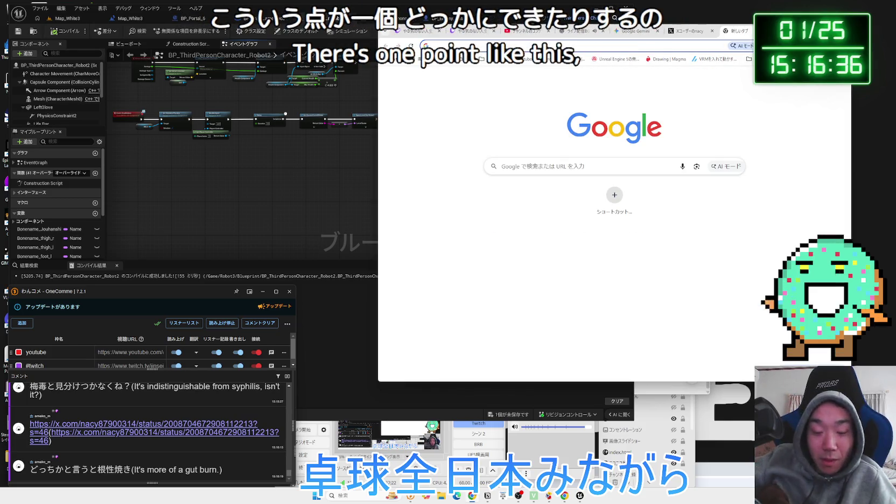
Search Google for 梅毒 症状, skim the results, then close the tab to return to the post.
type("ば")
key("Return")
key("Return")
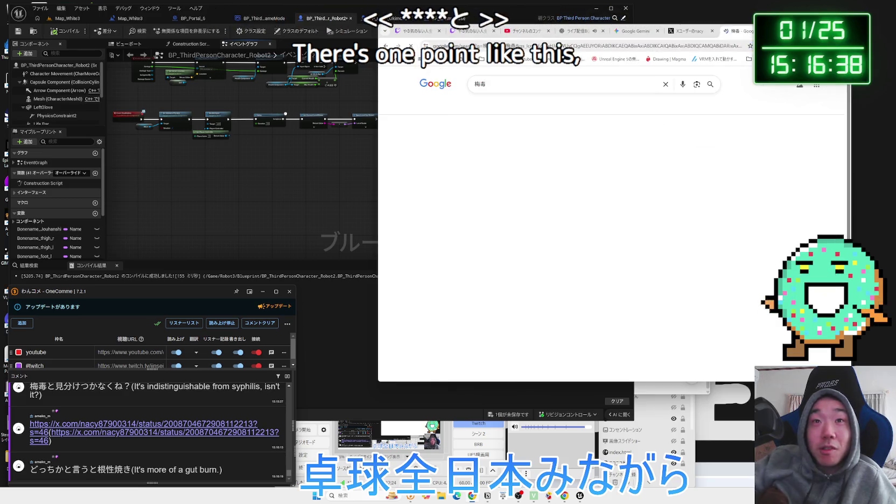
left_click(623, 83)
type("s")
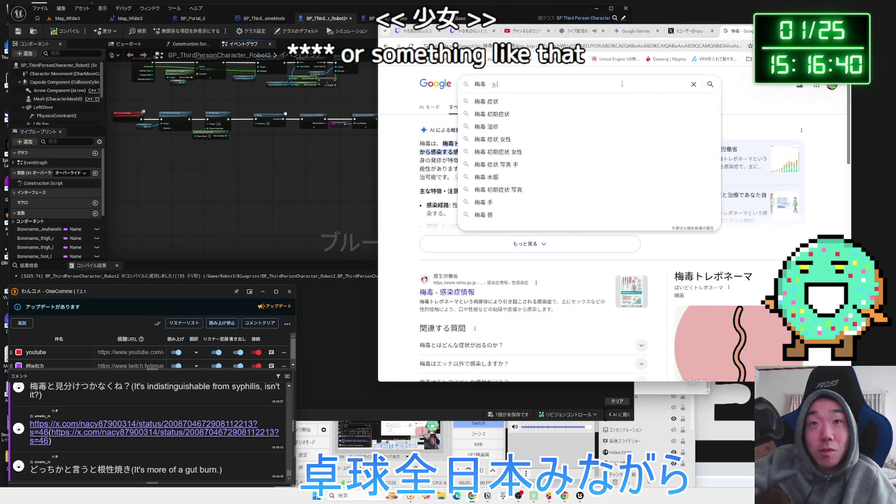
type("hou")
key("Return")
key("Return")
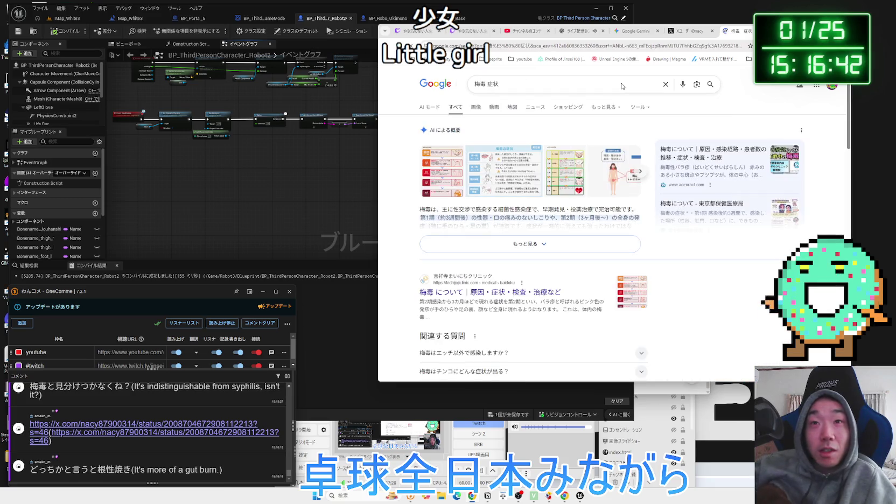
scroll(668, 186, "down", 3)
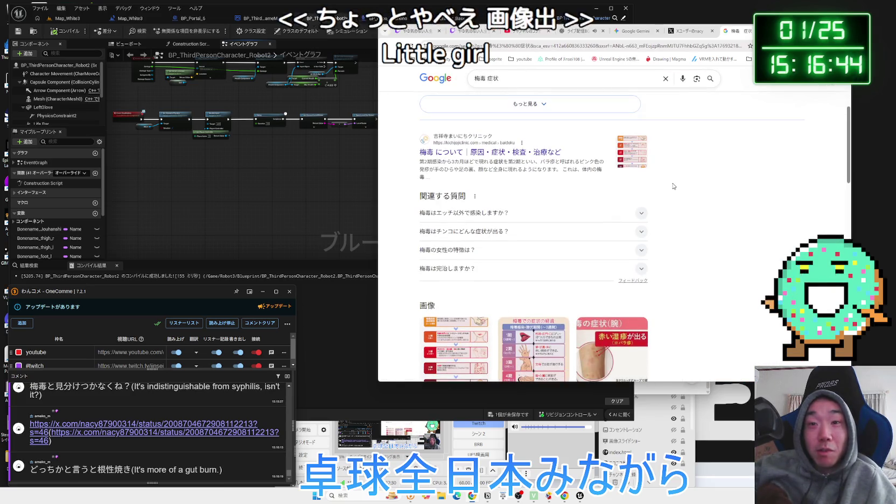
scroll(673, 186, "down", 2)
scroll(673, 186, "up", 2)
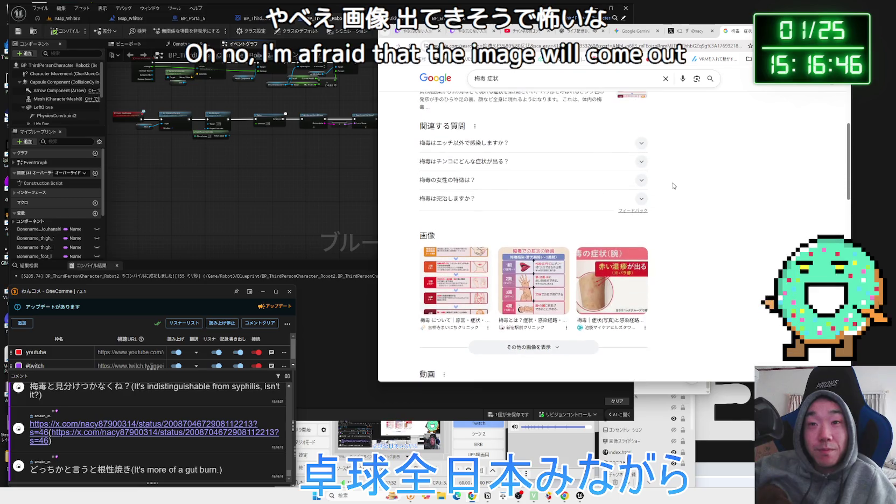
key("alt+Left")
key("alt+Left")
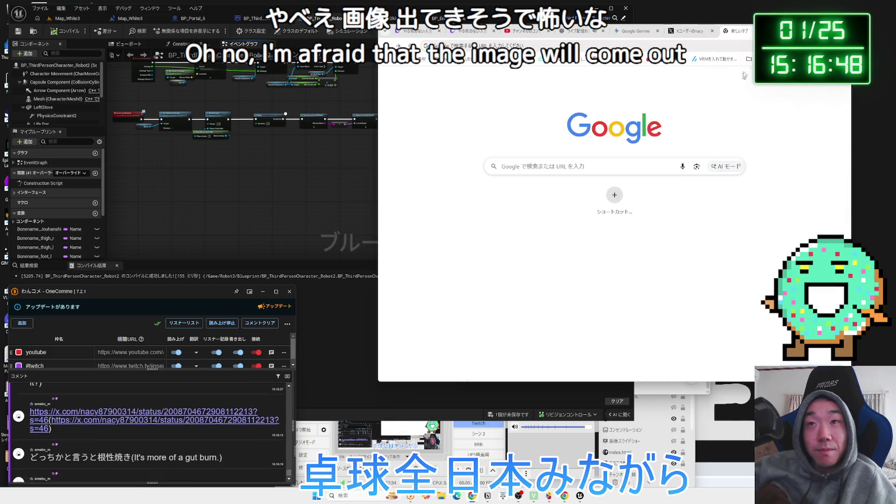
key("ctrl+w")
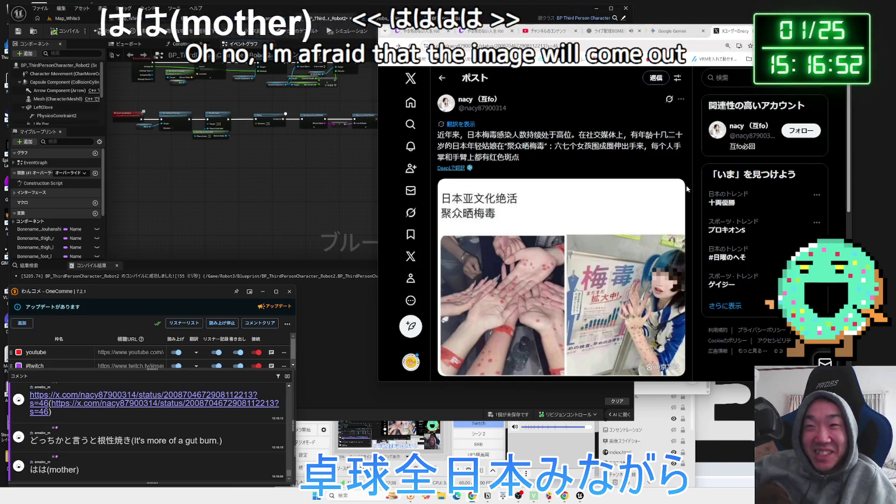
Look over the hand-photo post again, then switch to another open window.
scroll(688, 189, "down", 3)
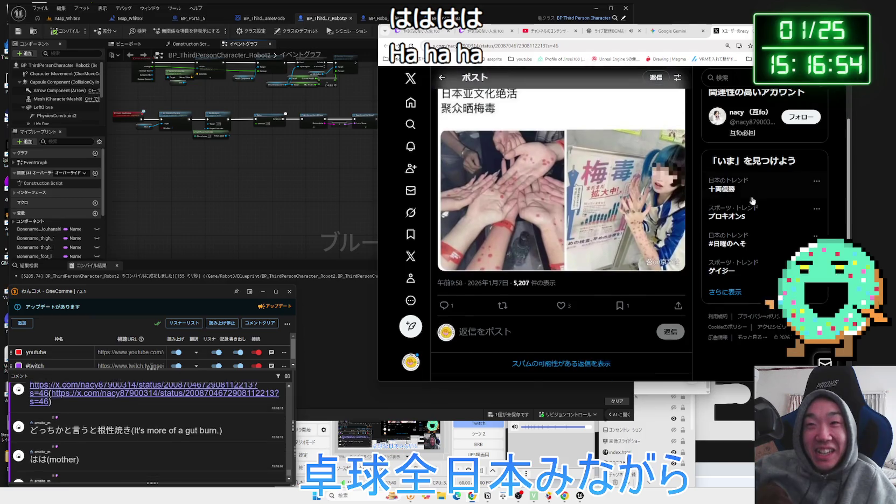
scroll(657, 193, "up", 3)
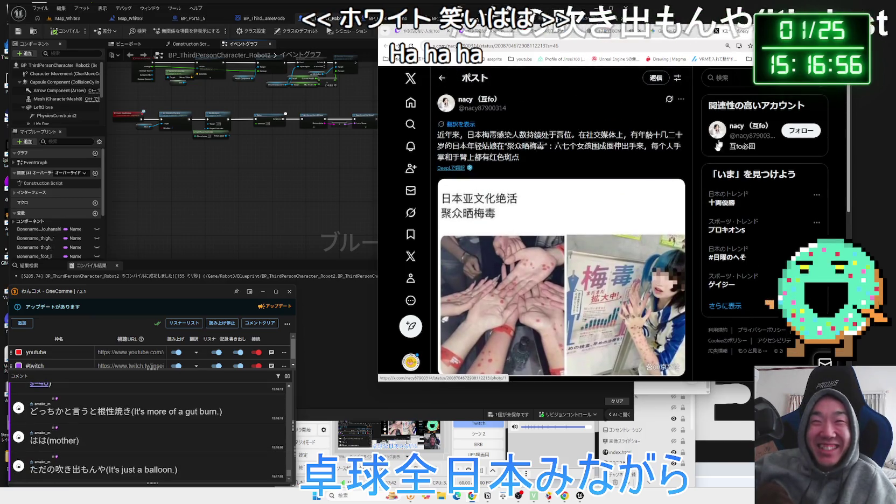
key("alt+Tab")
key("alt+Tab")
key("alt+Tab")
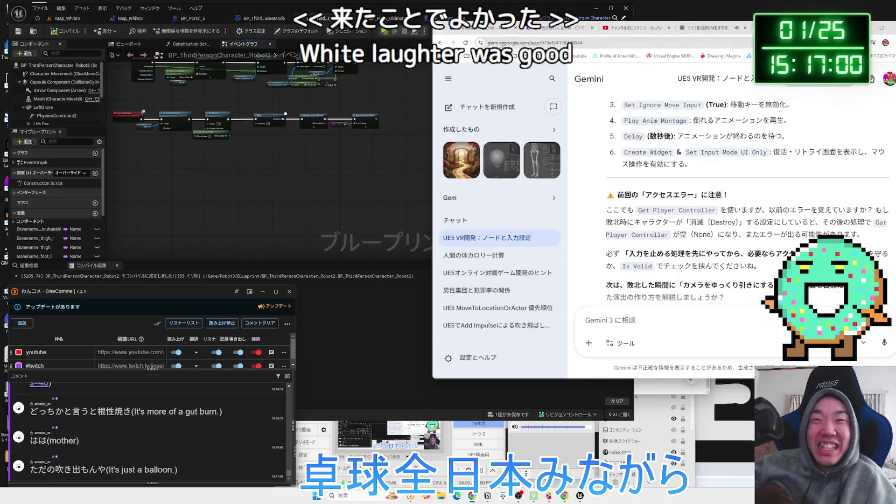
left_click(622, 35)
Move the Delay through Open Level nodes slightly left in the character blueprint.
left_click(373, 194)
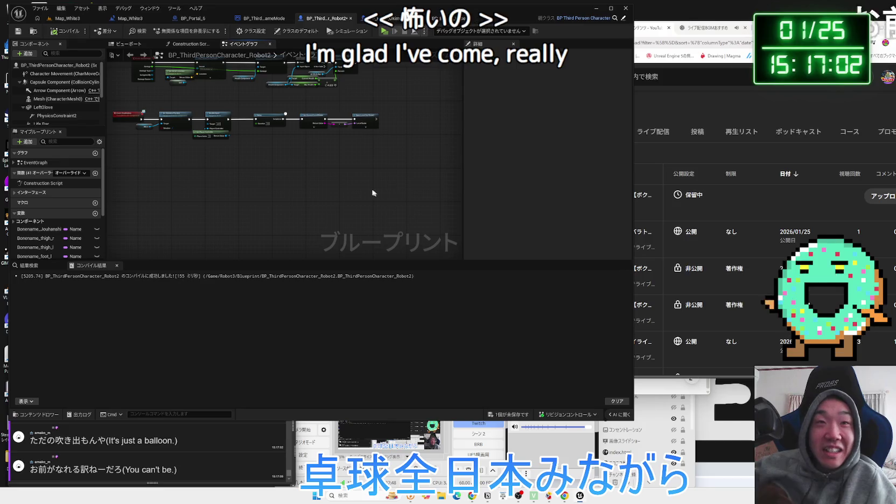
scroll(372, 194, "up", 4)
scroll(360, 191, "down", 4)
mouse_move(448, 194)
left_mouse_down()
mouse_move(285, 162)
mouse_move(309, 156)
left_mouse_up()
left_click(248, 157, "ctrl")
left_click_drag(380, 164, 369, 164)
left_click_drag(377, 216, 457, 227)
Save the character blueprint, switch back to Map_White3, and start a play-test.
left_click(517, 414)
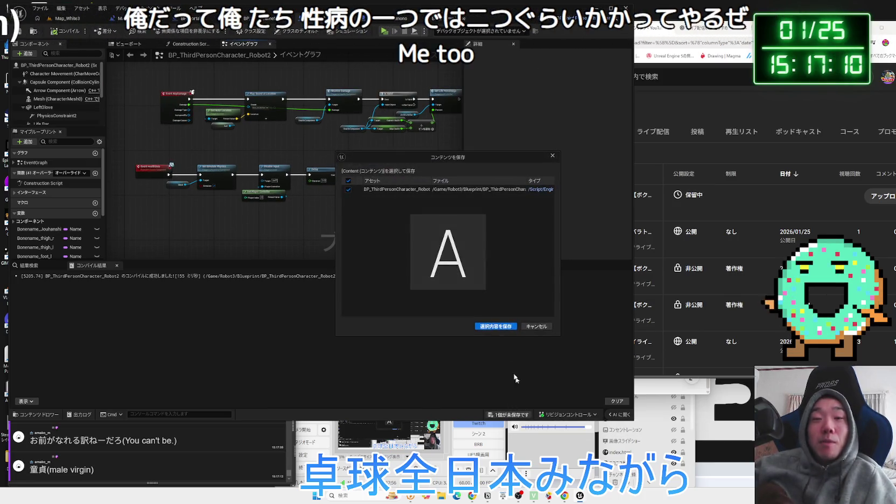
left_click(491, 326)
left_click(122, 22)
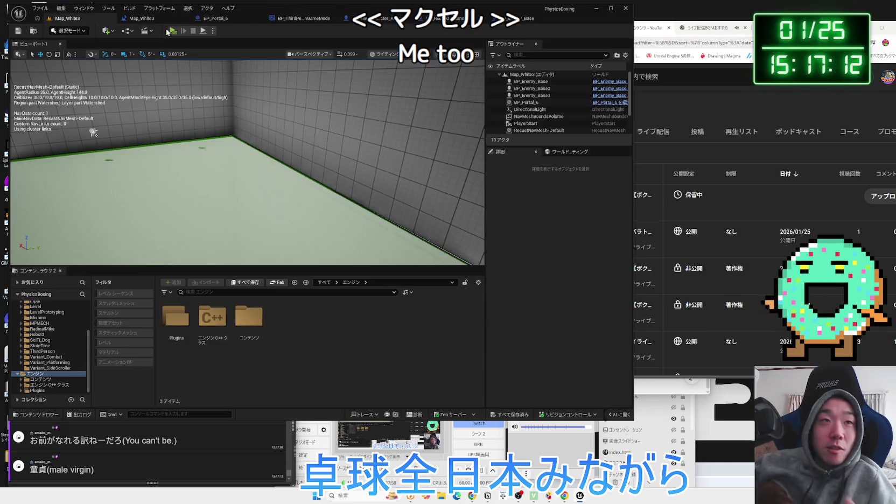
key("alt+p")
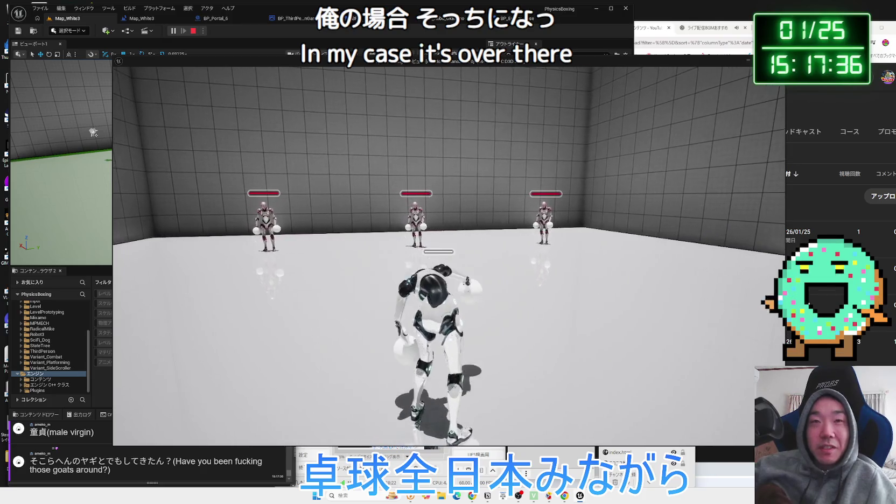
Stop the play-test and open the BP_Enemy_Base event graph.
key("Escape")
left_click(291, 19)
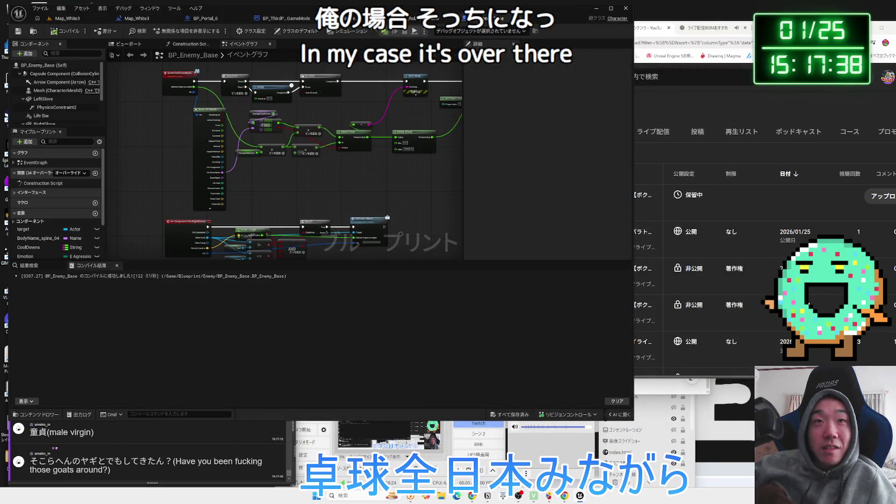
Move through the level blueprint and BP_Portal_6 to the character blueprint's 5-second Delay node.
left_click(148, 21)
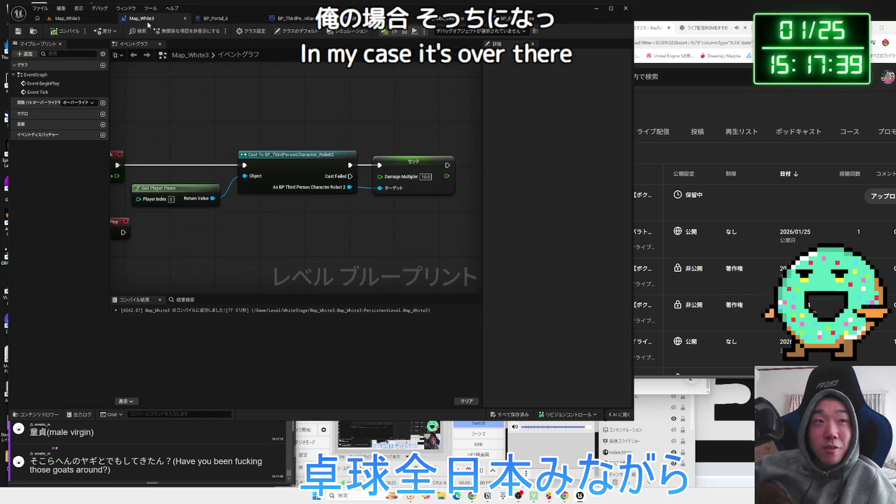
left_click(68, 18)
left_click(269, 18)
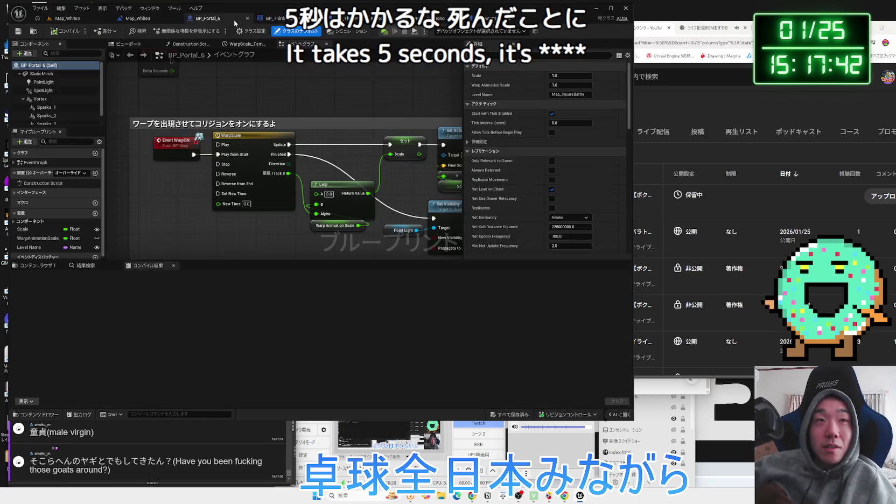
left_click(339, 18)
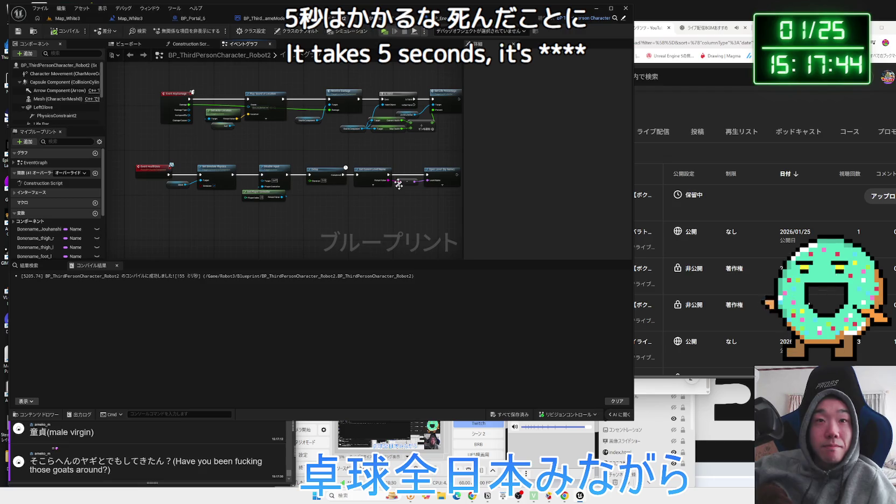
scroll(399, 184, "up", 3)
left_click_drag(264, 177, 279, 112)
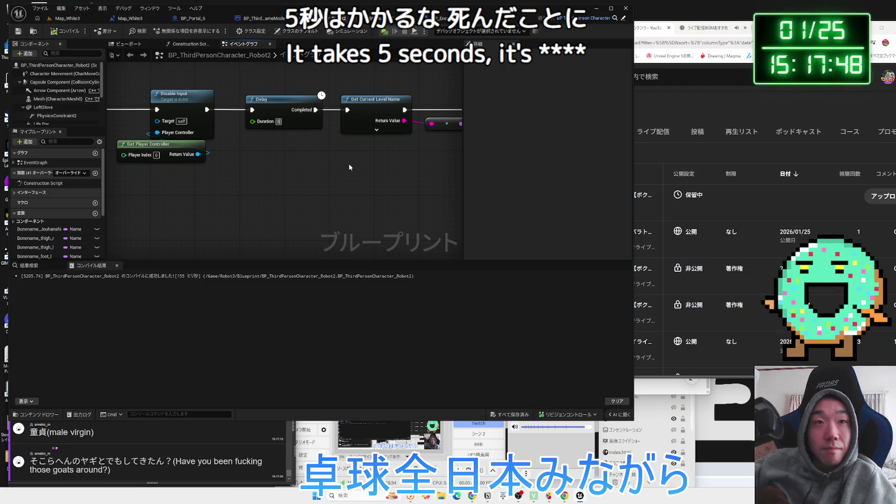
Back in Map_White3, face the back wall and open the blueprint options list.
left_click(67, 18)
left_click_drag(259, 162, 216, 162)
left_click(134, 31)
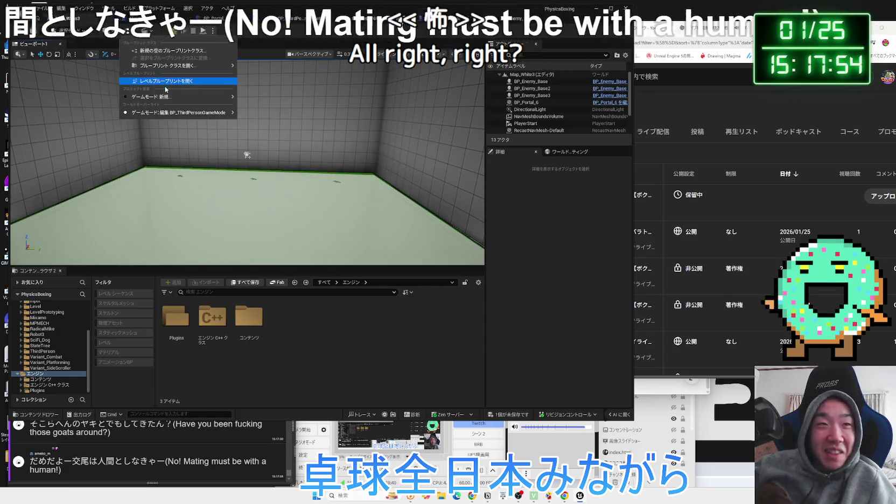
Delete the Cast To, Get Player Pawn and Set nodes from the Map_White3 level blueprint.
left_click(165, 82)
scroll(264, 203, "down", 3)
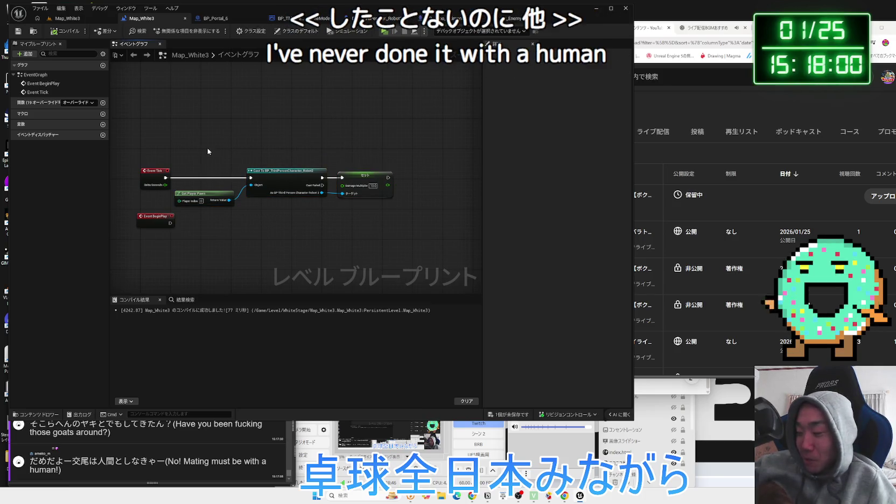
mouse_move(208, 152)
left_mouse_down()
mouse_move(324, 220)
mouse_move(365, 229)
left_mouse_up()
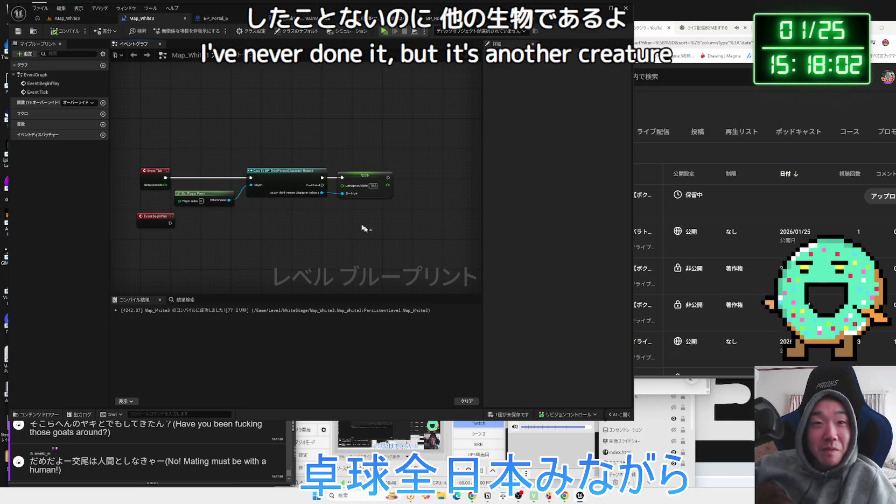
key("Delete")
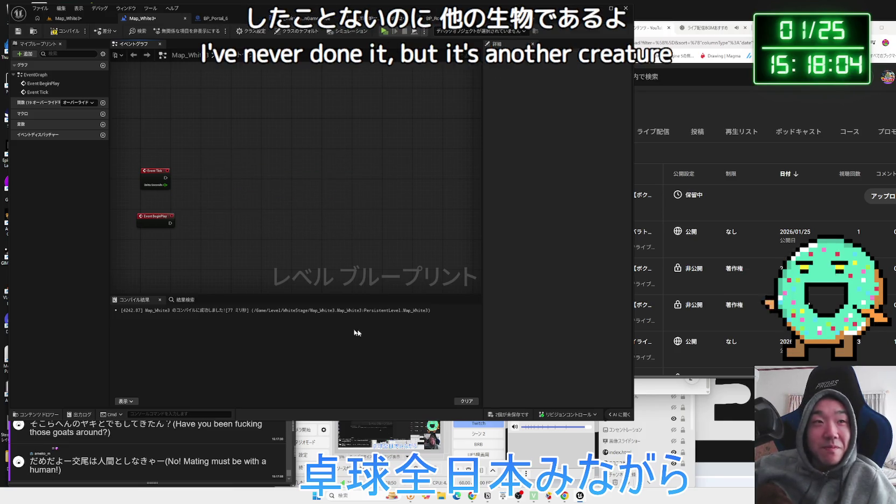
Save all unsaved assets and return to the level editor view.
left_click(498, 415)
left_click(496, 330)
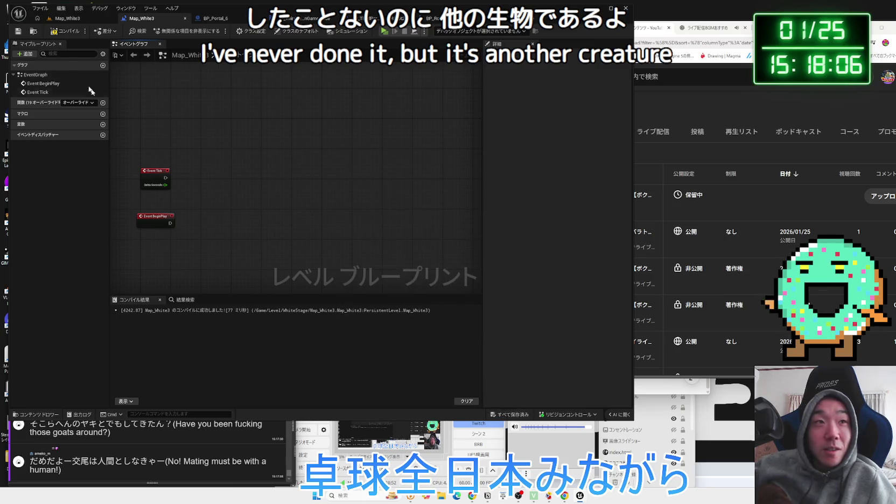
left_click(77, 21)
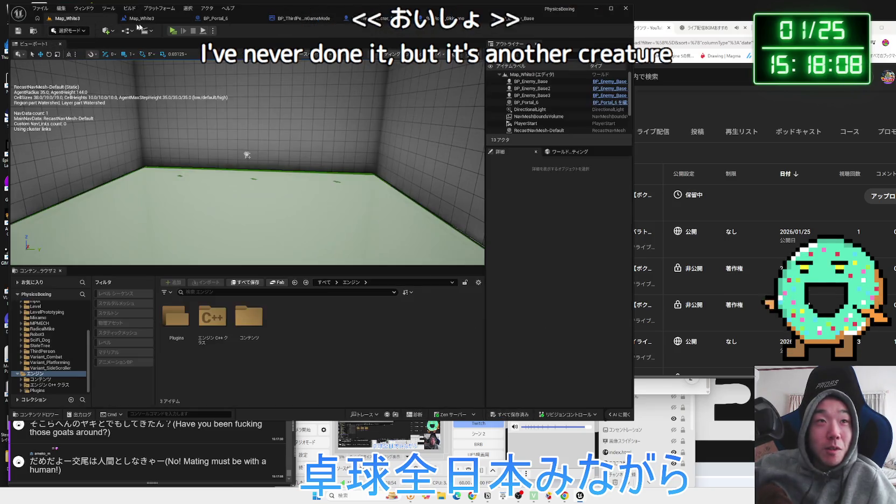
Close the Map_White3 level blueprint and bring up the BP_ThirdPersonGameMode event graph.
left_click(159, 20)
left_click(185, 20)
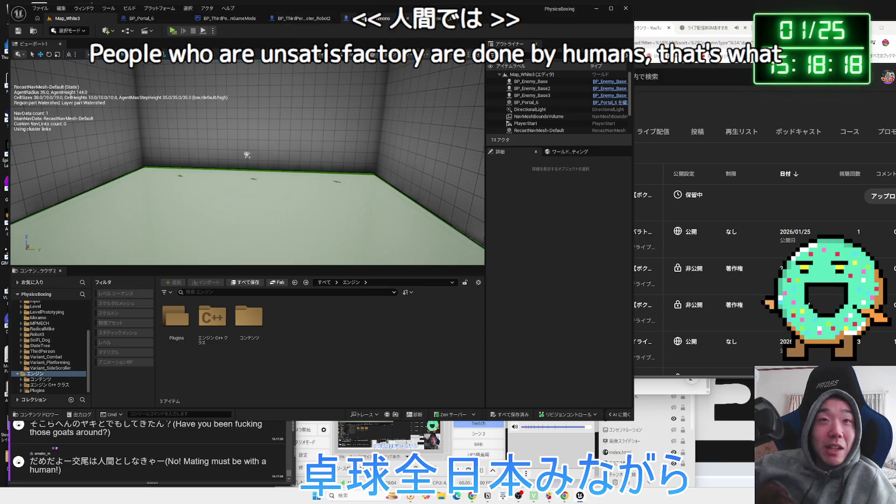
left_click(228, 18)
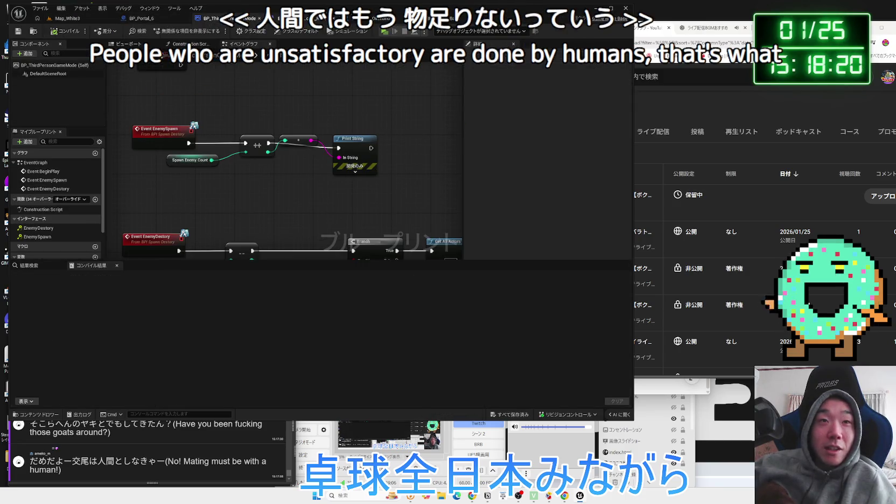
left_click(436, 18)
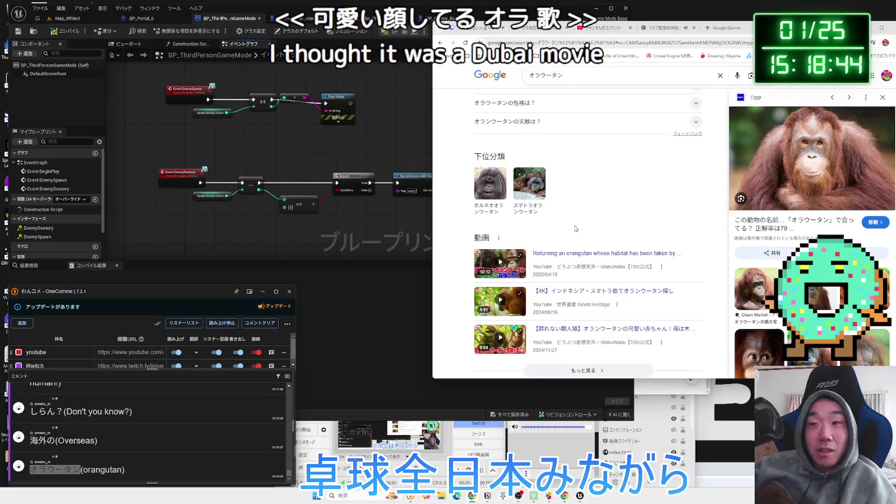
Browse the orangutan results and expand the orangutan IQ question, highlighting the average IQ figure.
scroll(576, 228, "down", 7)
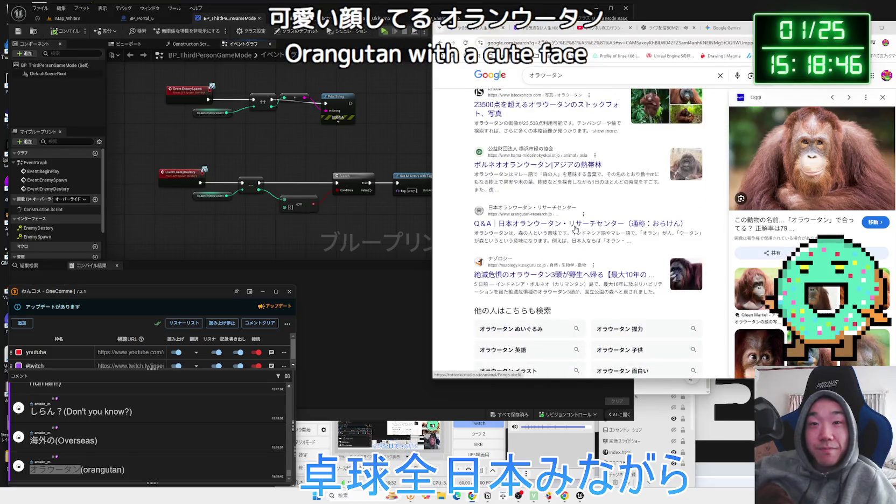
scroll(576, 228, "down", 2)
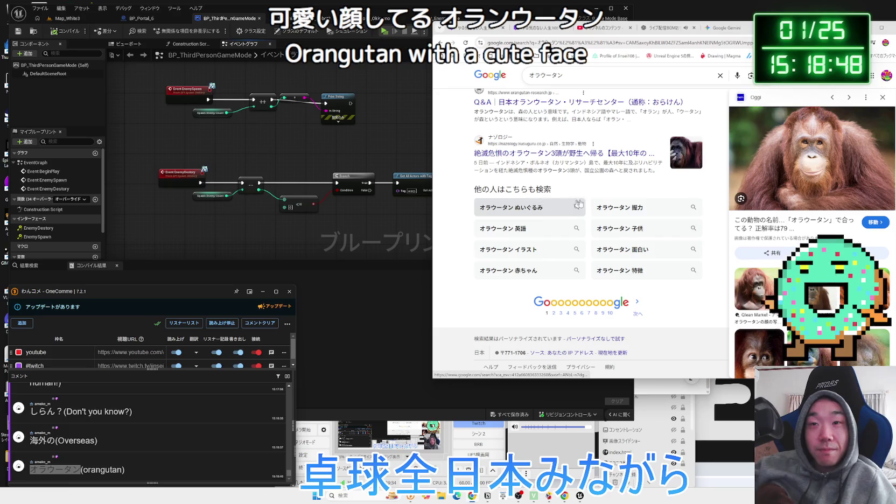
left_click(625, 207)
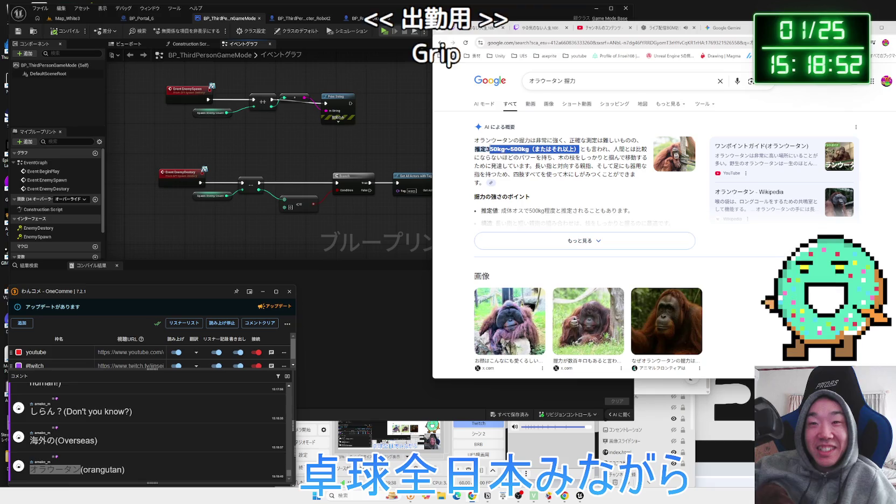
scroll(589, 204, "down", 4)
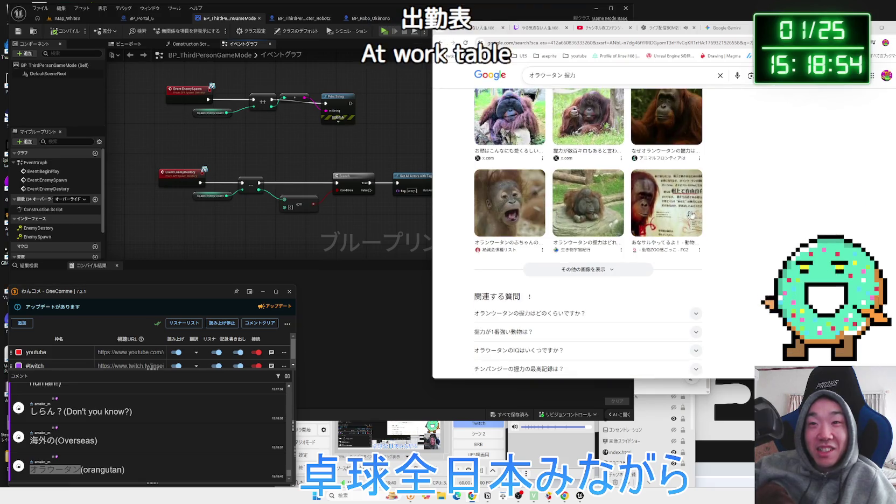
scroll(734, 218, "up", 4)
scroll(637, 210, "down", 5)
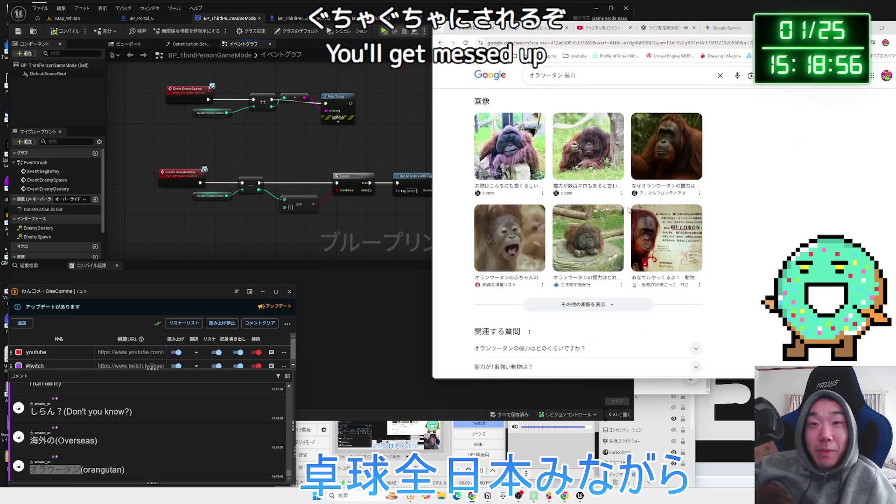
left_click(589, 215)
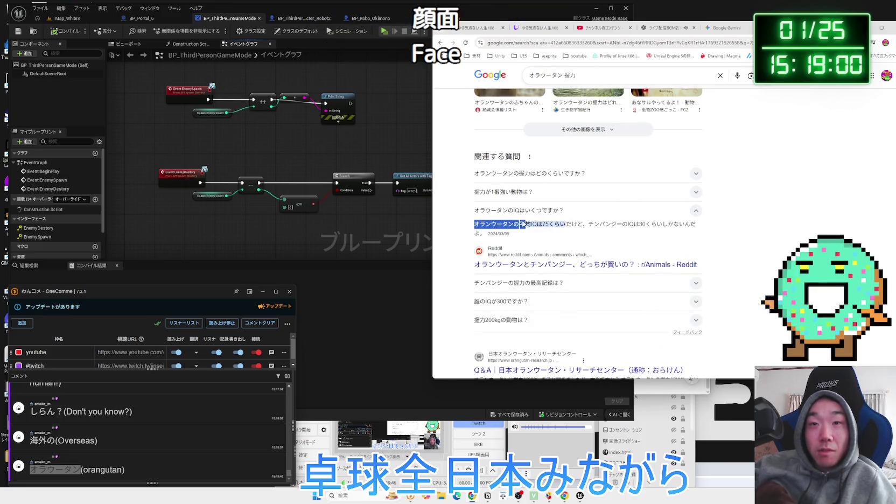
left_click_drag(582, 225, 565, 225)
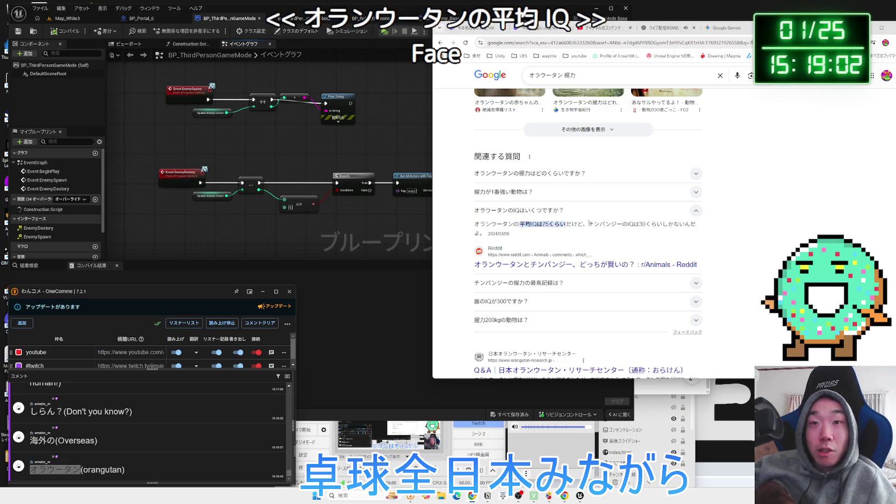
left_click_drag(622, 224, 520, 225)
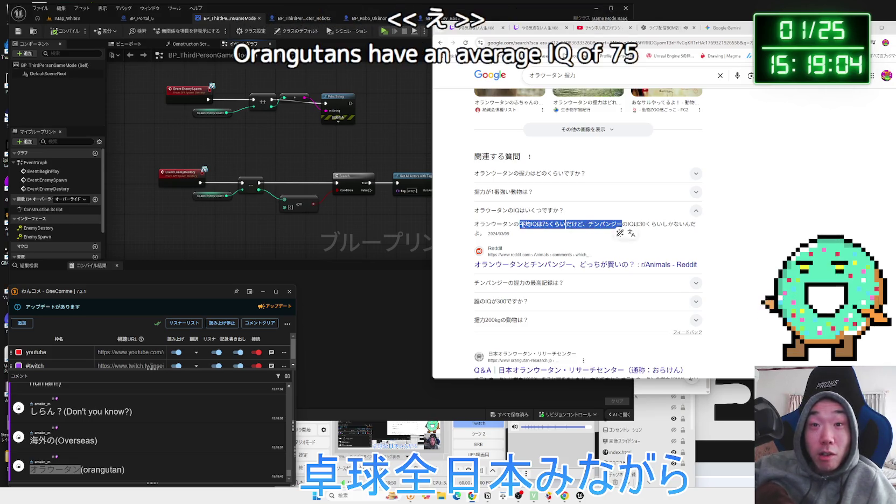
Go back and rerun the search as 'オラウーターン IQ', then open the Reddit link.
key("alt+Left")
scroll(535, 214, "up", 15)
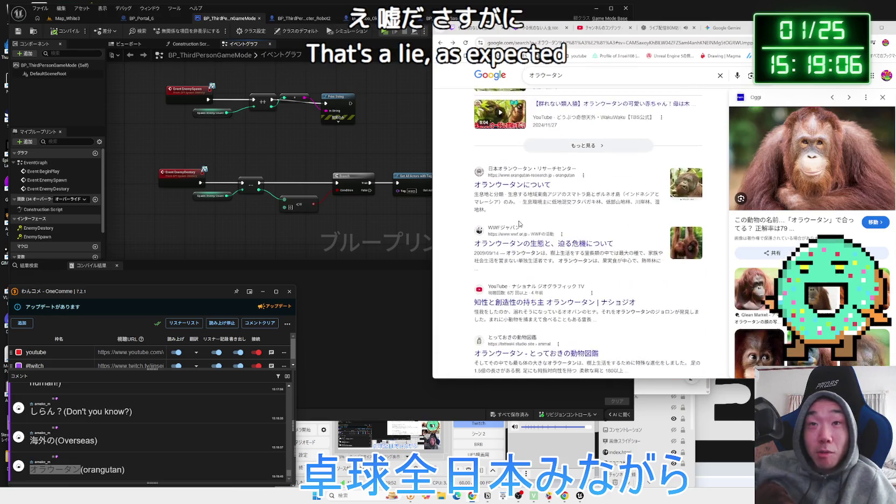
left_click(596, 75)
type("iw")
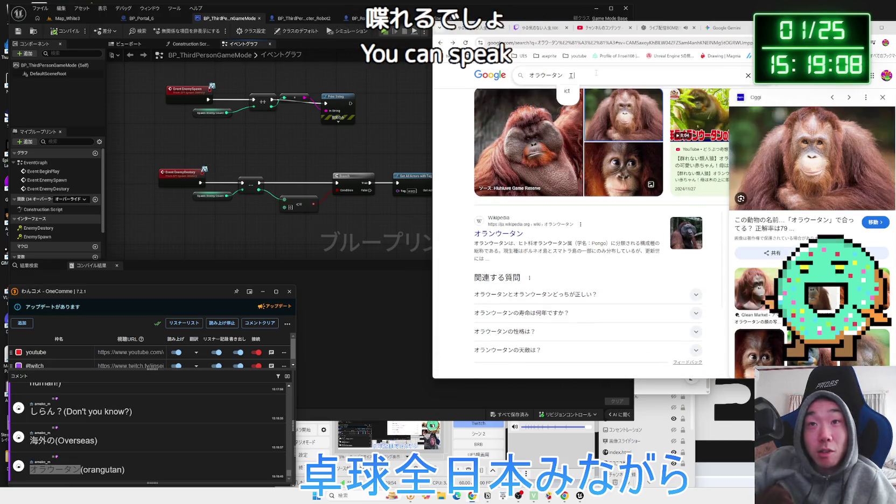
key("BackSpace")
type("q")
key("Return")
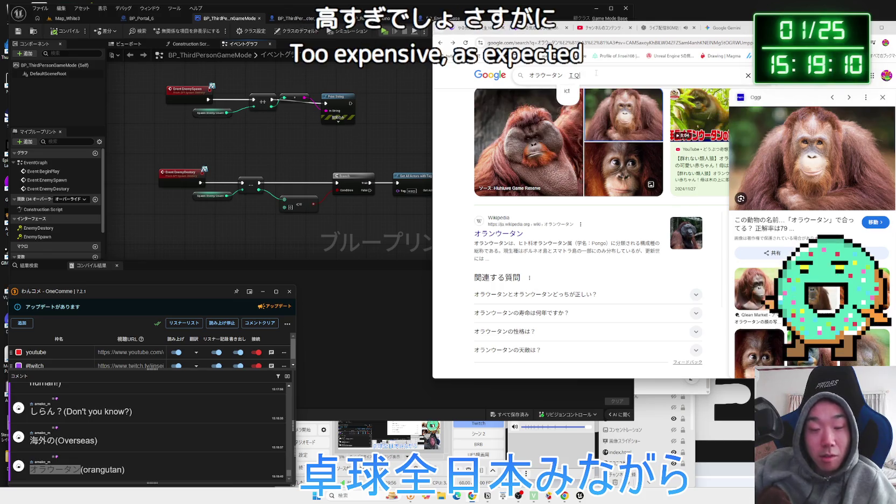
key("Return")
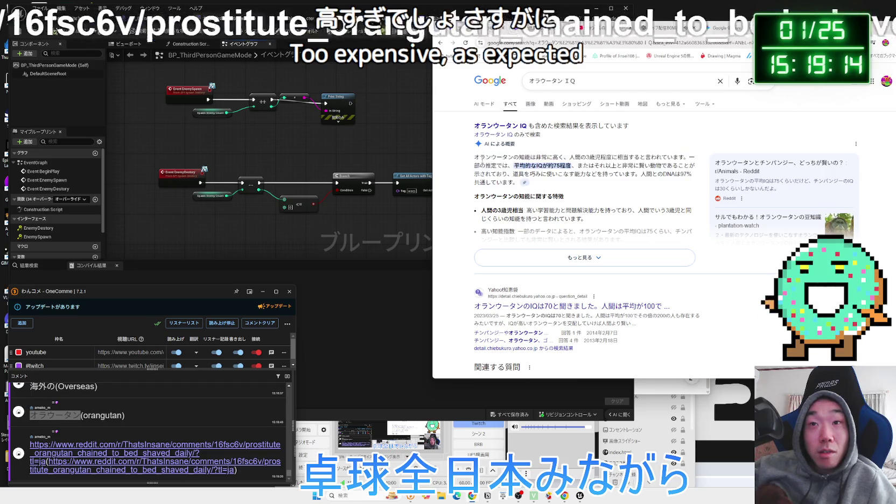
triple_click(576, 182)
left_click(576, 182)
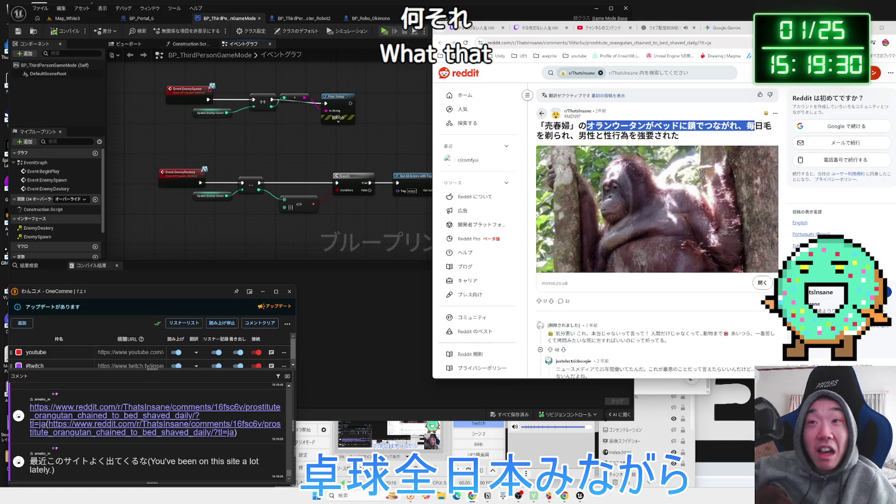
Read the r/ThatsInsane orangutan post and its comments, then close the tab.
left_click_drag(746, 139, 654, 136)
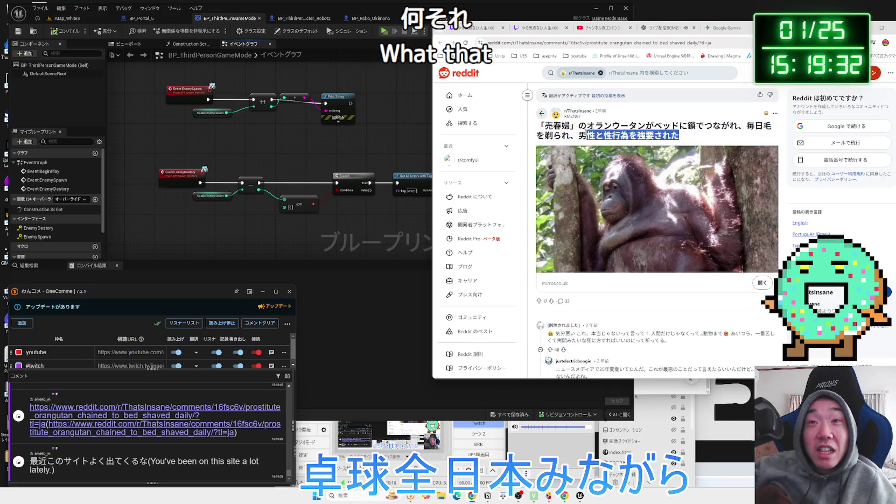
left_click(663, 135)
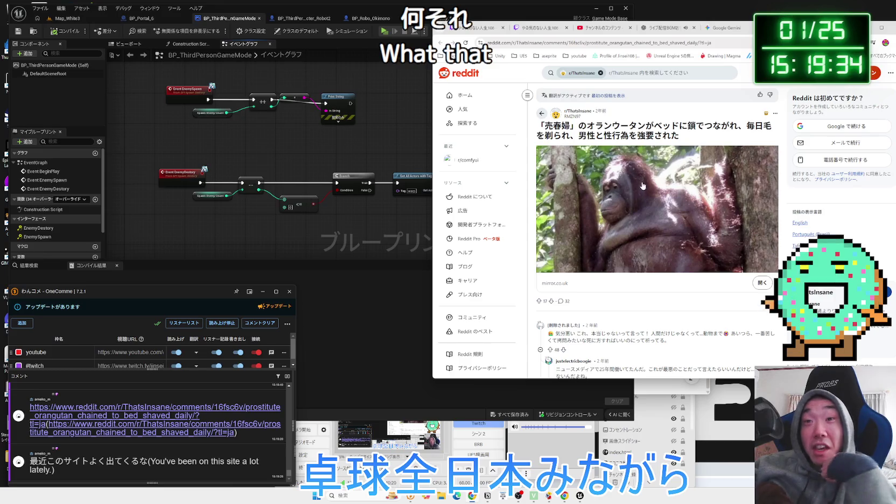
scroll(660, 193, "down", 3)
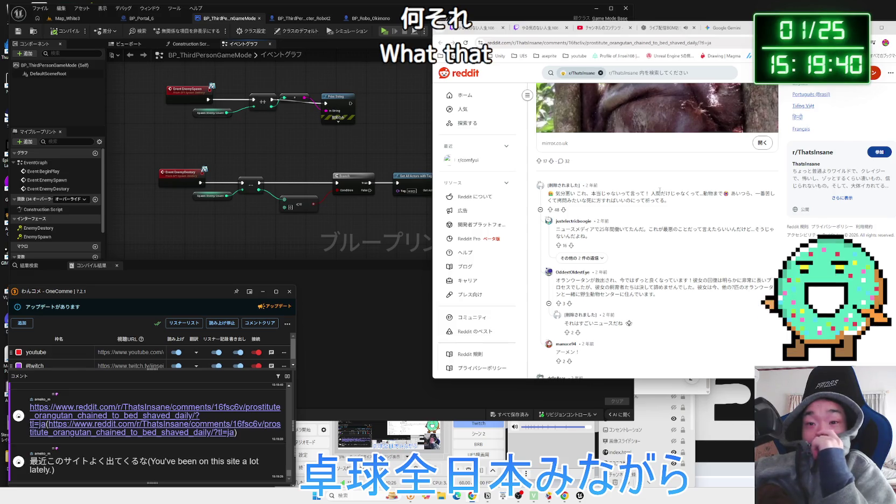
scroll(660, 191, "down", 2)
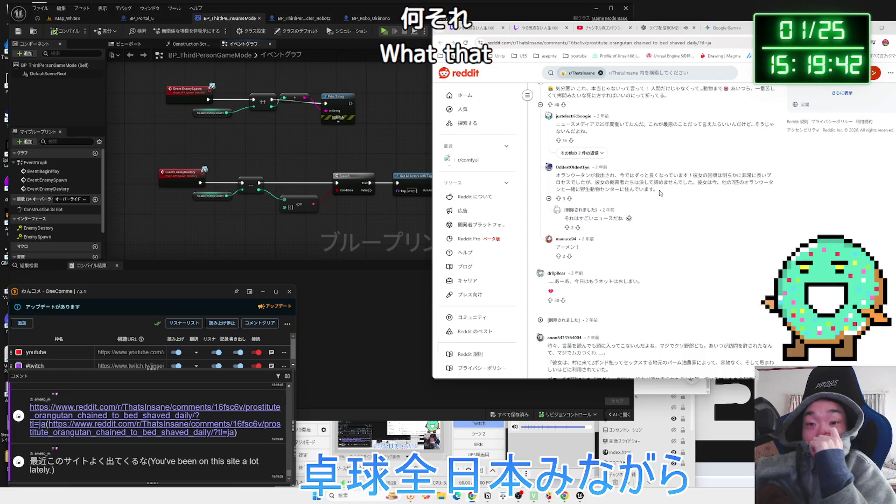
scroll(661, 193, "down", 4)
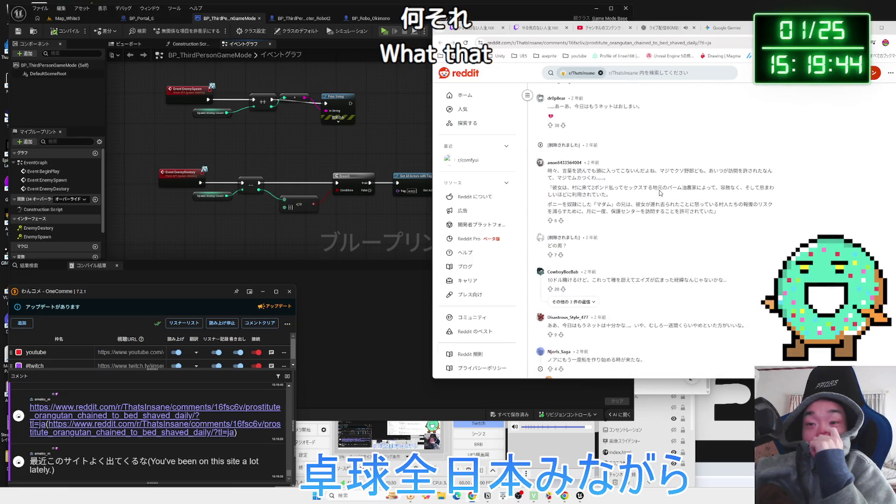
scroll(660, 191, "down", 4)
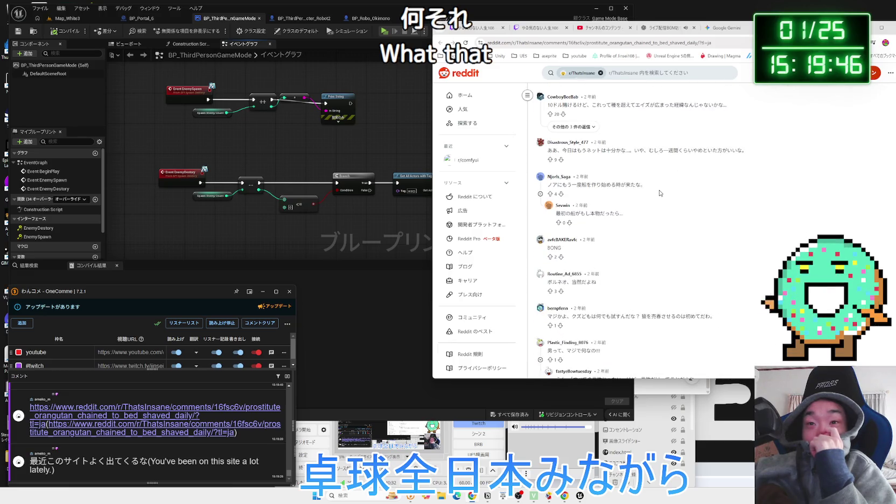
scroll(660, 192, "down", 4)
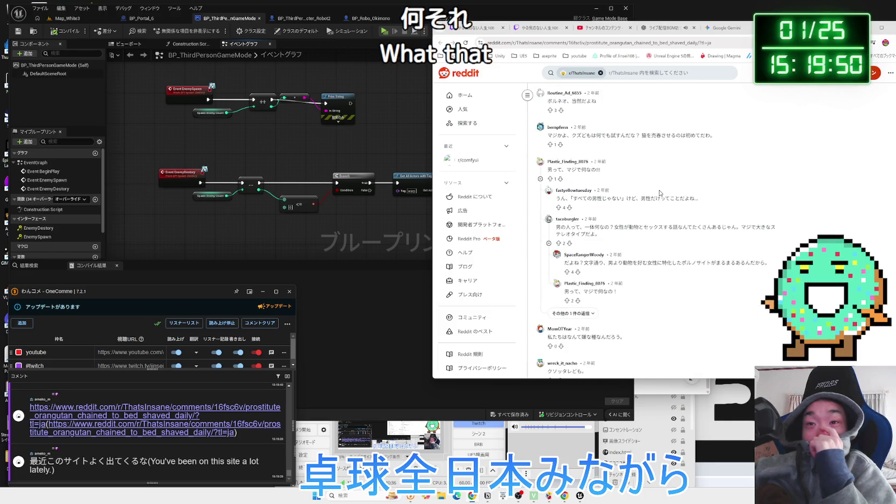
scroll(660, 193, "down", 3)
scroll(660, 194, "up", 15)
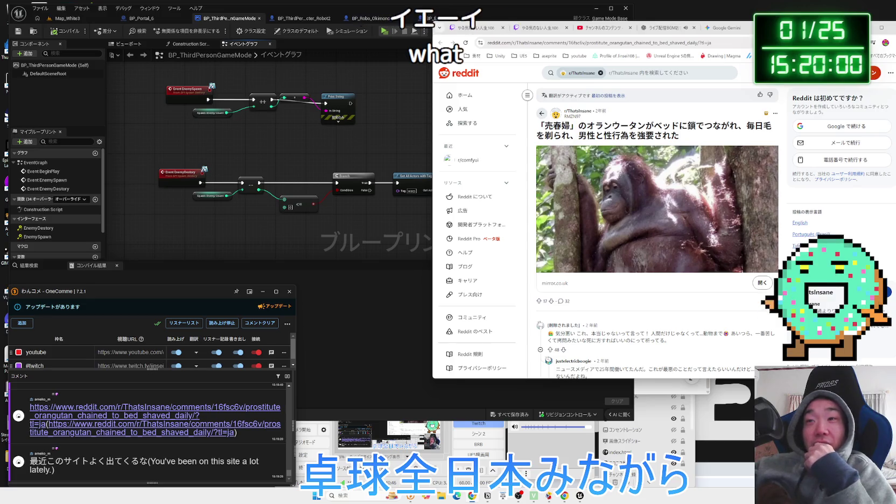
key("ctrl+w")
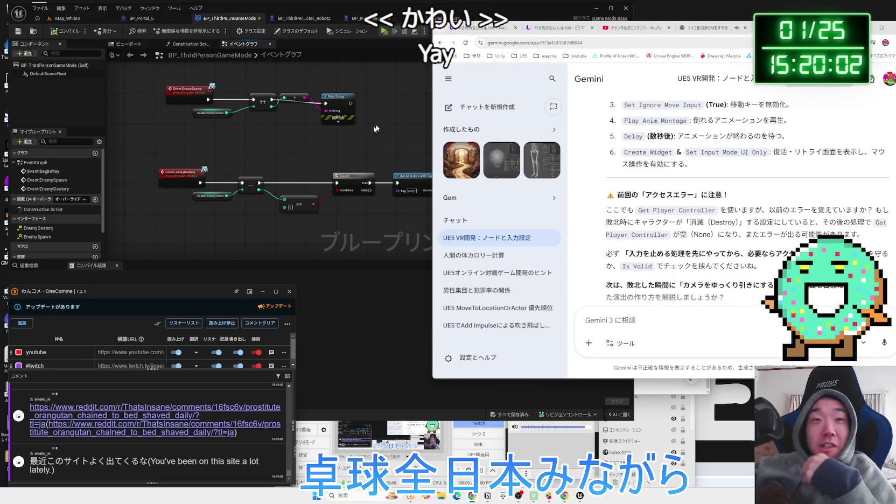
In BP_ThirdPersonCharacter_Robot2, select the lower node chain with its Delay node and shift it right.
left_click(375, 129)
left_click(296, 20)
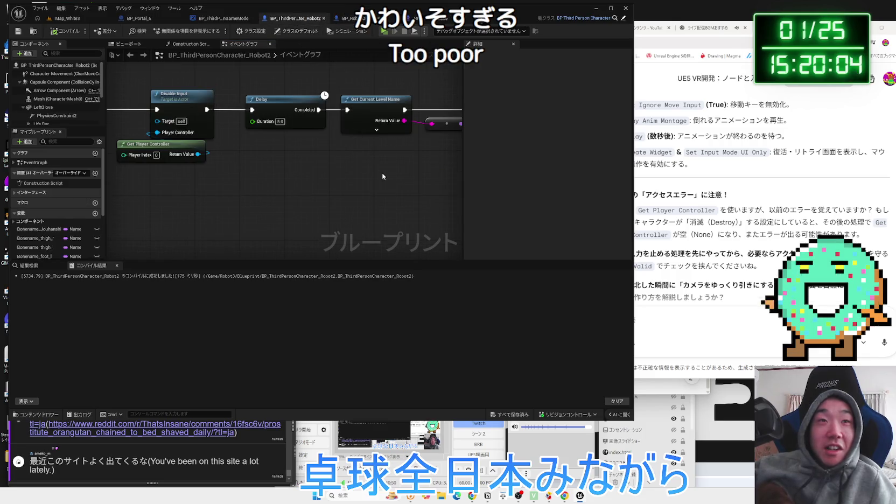
scroll(383, 176, "down", 5)
left_click_drag(402, 182, 299, 149)
left_click_drag(399, 164, 401, 165)
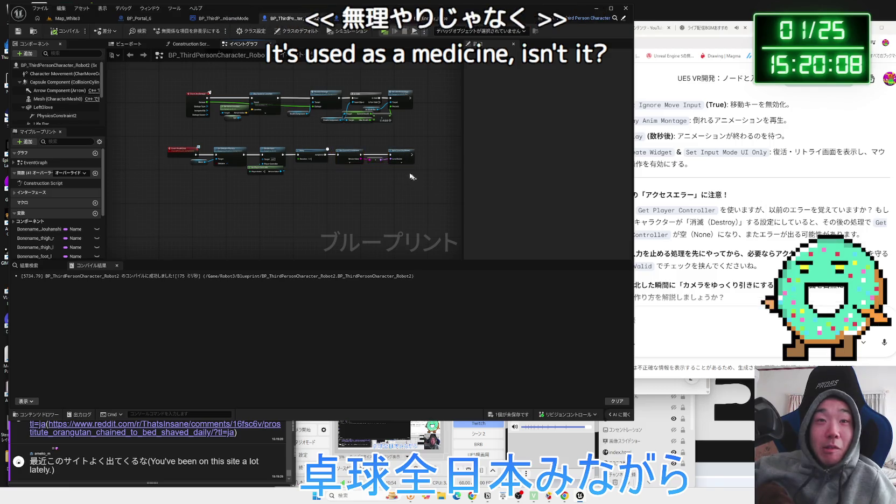
left_click(308, 151, "ctrl")
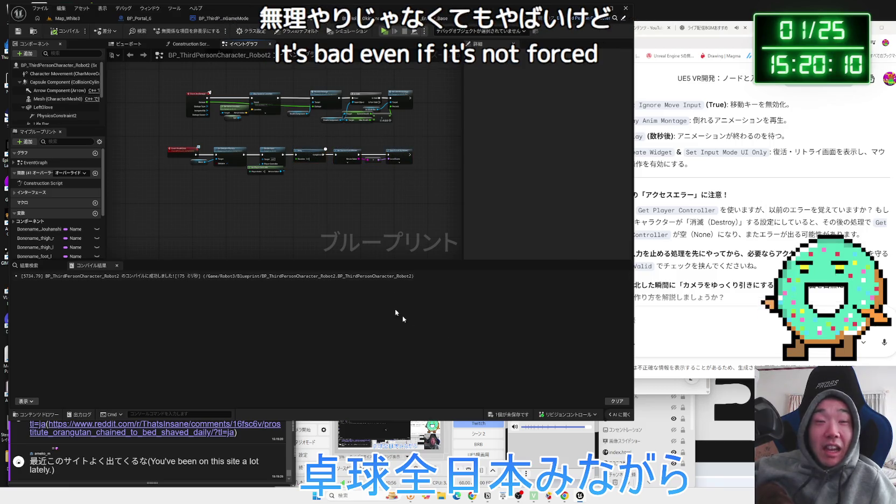
Save the blueprint and return to the Map_White3 level.
left_click(509, 416)
left_click(494, 326)
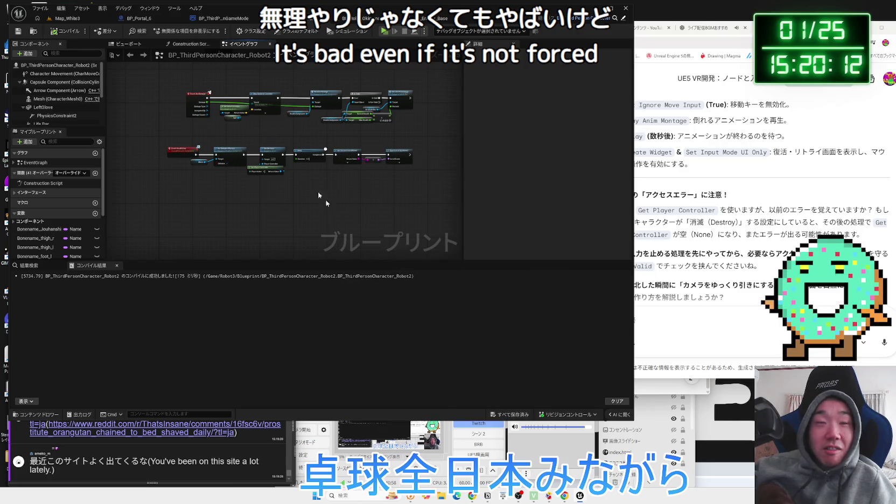
left_click(76, 20)
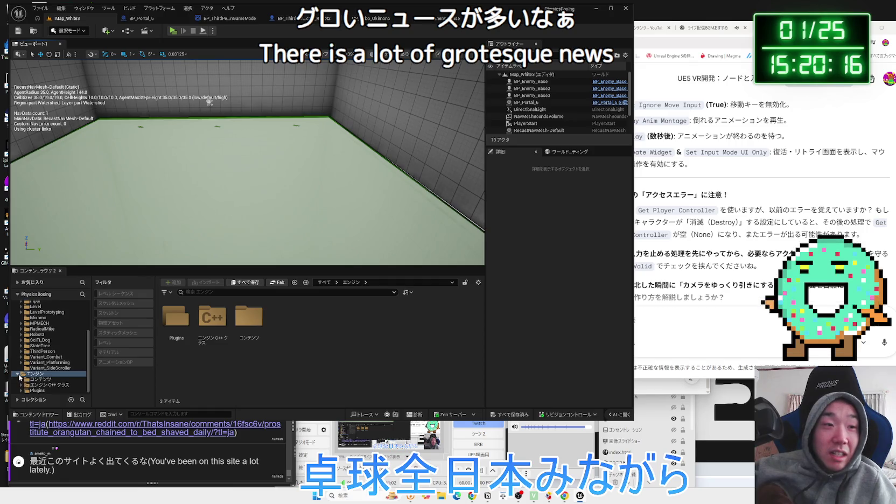
Browse to the Content > Level folder, open Map_MainMenu and play it with Alt+P.
scroll(19, 377, "up", 3)
left_click(35, 360)
left_click(38, 366)
left_click(38, 361)
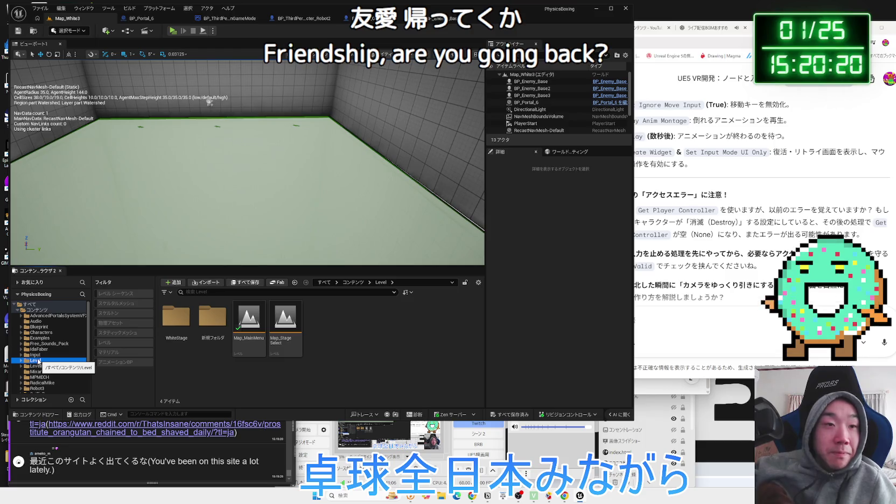
left_click(219, 326)
right_click(212, 324)
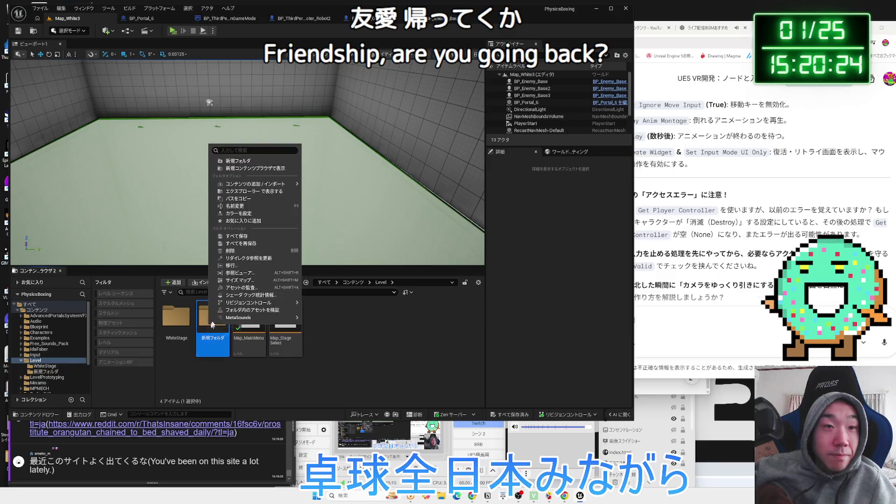
left_click(237, 252)
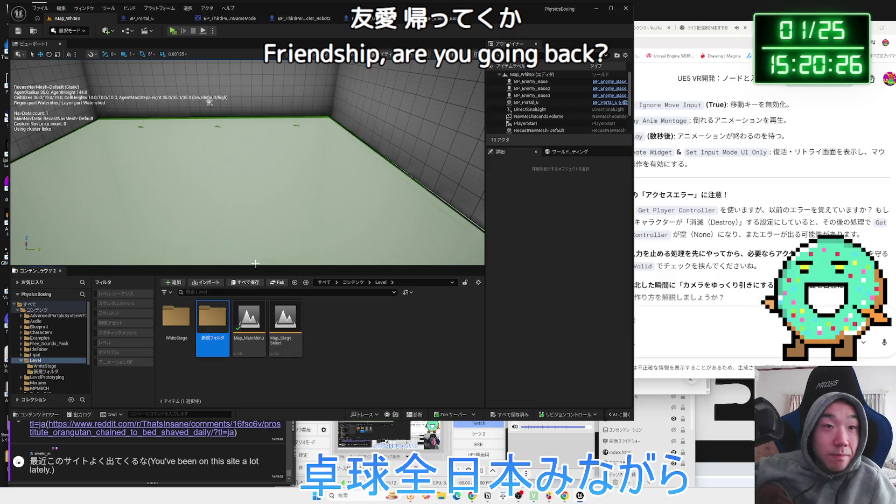
left_click(176, 319)
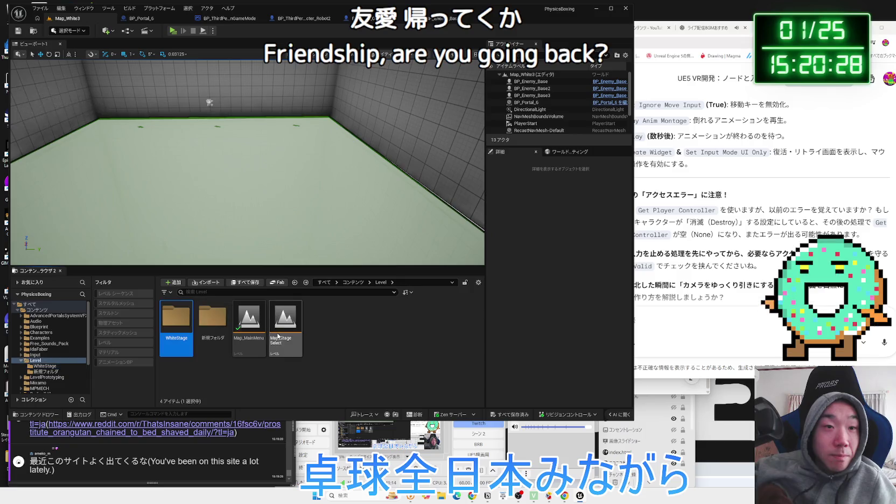
left_click(317, 332)
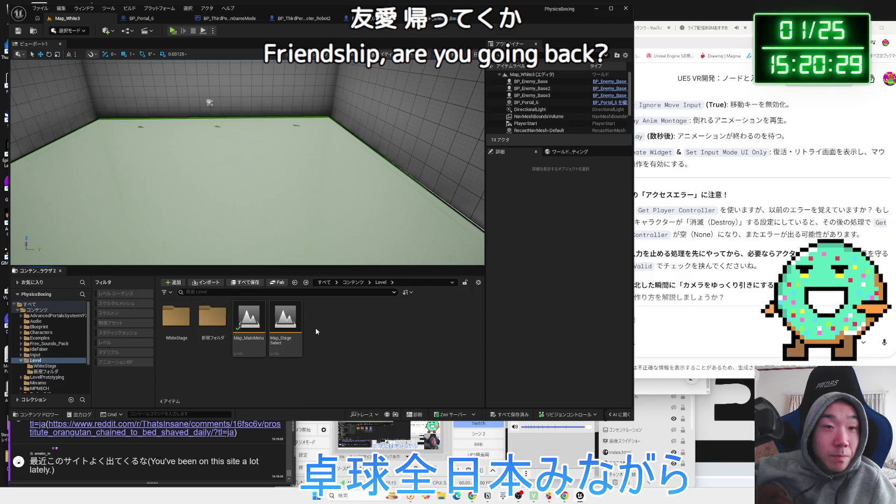
double_click(250, 324)
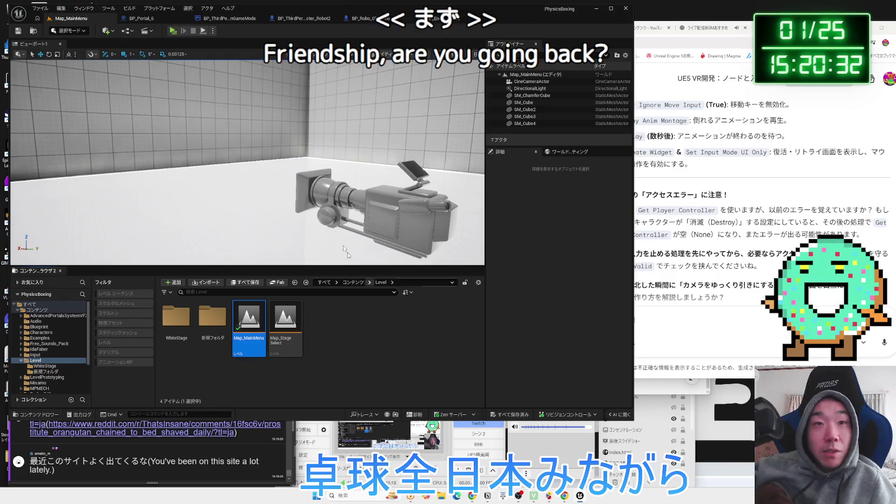
key("alt+p")
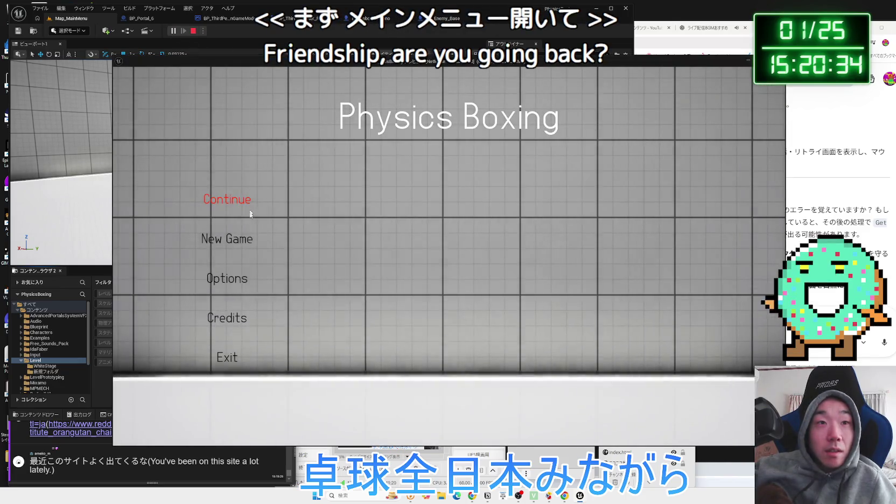
In the running game, view the Credits and Options screens, then Exit to end the play test.
left_click(241, 319)
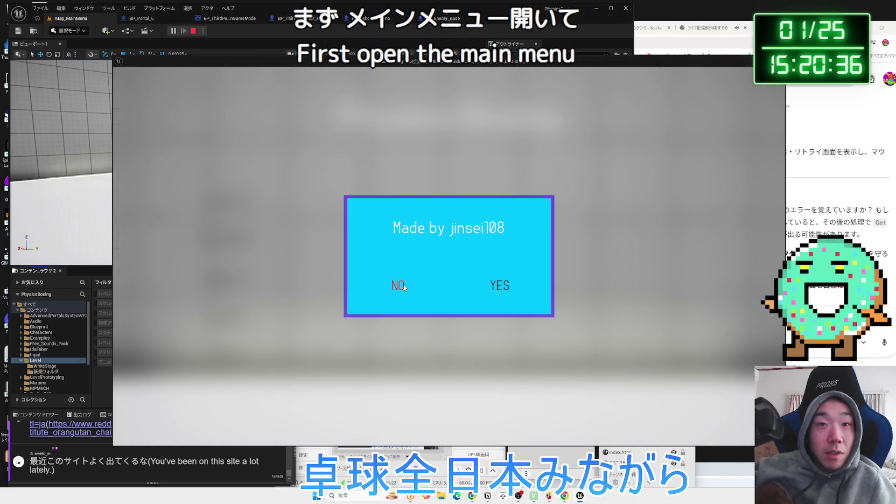
left_click(398, 340)
left_click(222, 321)
left_click(505, 296)
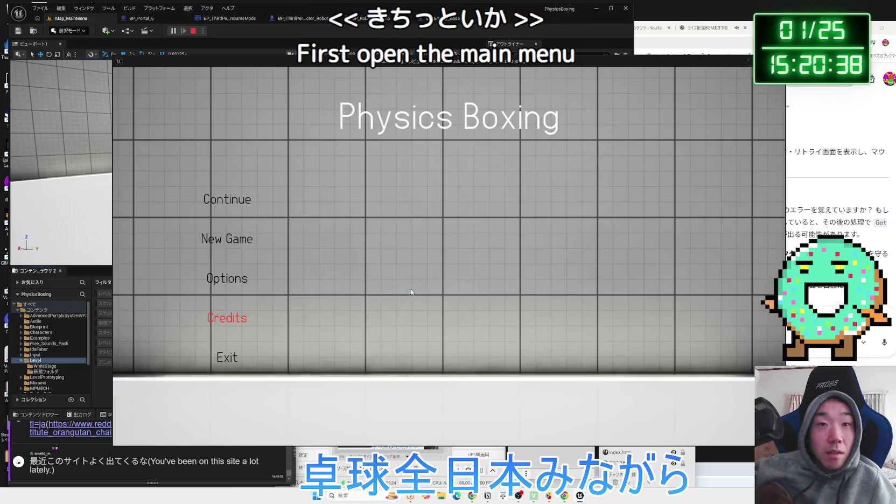
left_click(232, 279)
left_click(363, 399)
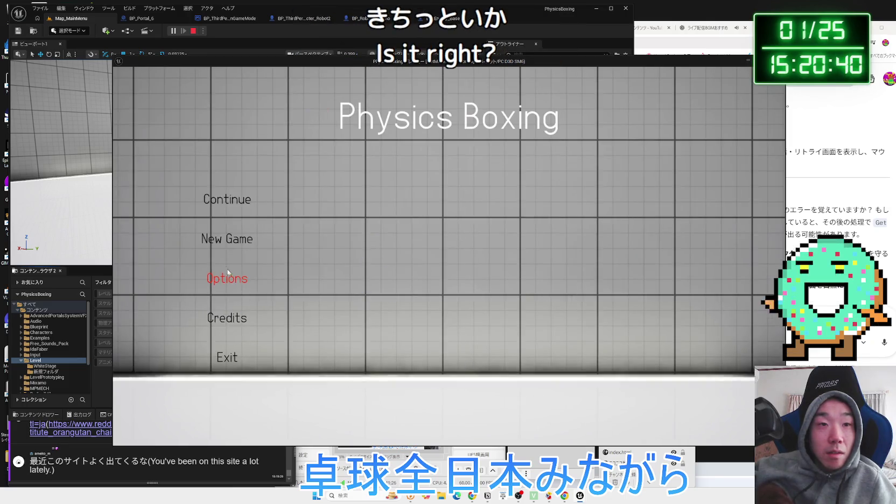
left_click(224, 363)
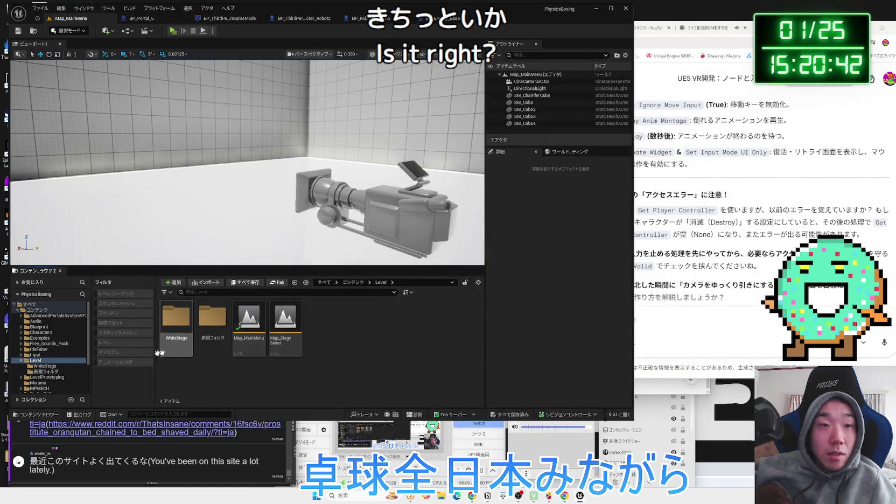
Browse the MPMECH and Level folders in the Content Browser, then bring up the Notion notes.
left_click(21, 360)
left_click(37, 377)
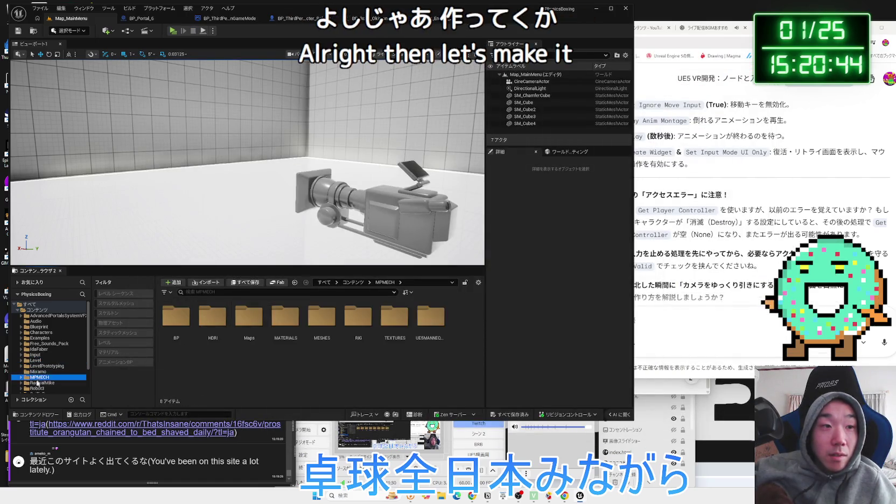
left_click(35, 371)
left_click(38, 360)
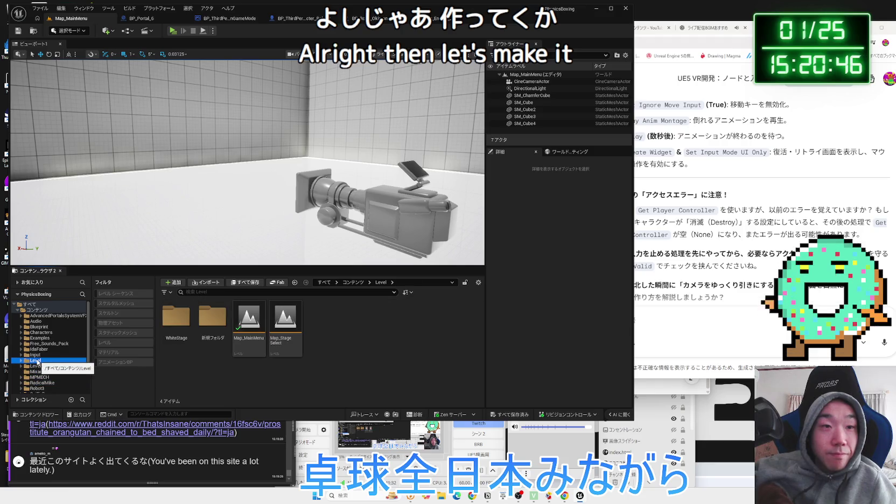
left_click(487, 495)
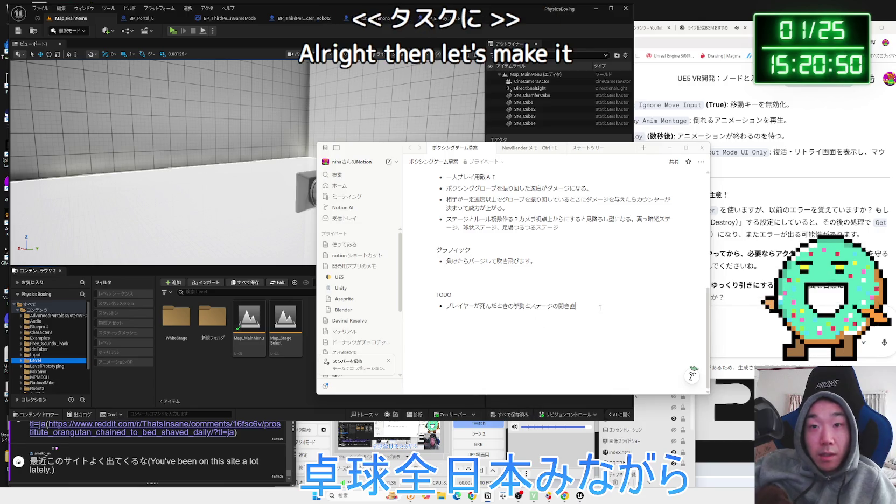
Replace the player-death TODO bullet with 'UI' and start a new bullet.
key("BackSpace")
key("BackSpace")
key("BackSpace")
type("UI")
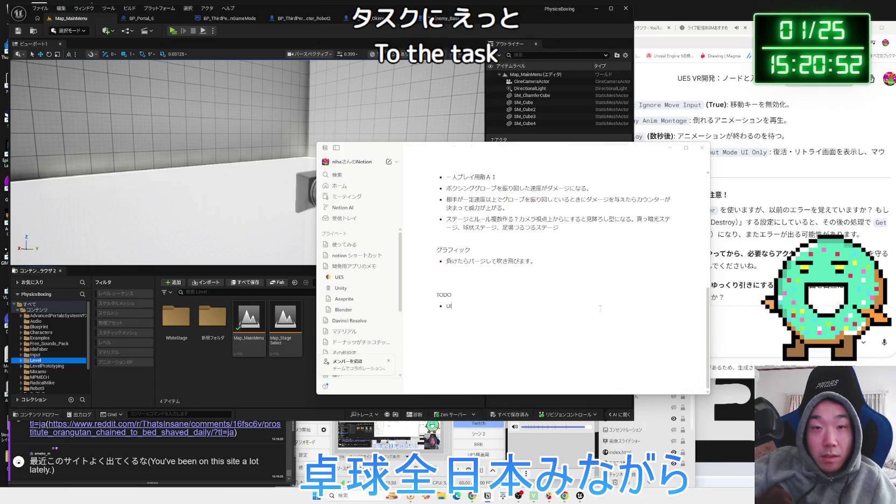
key("Return")
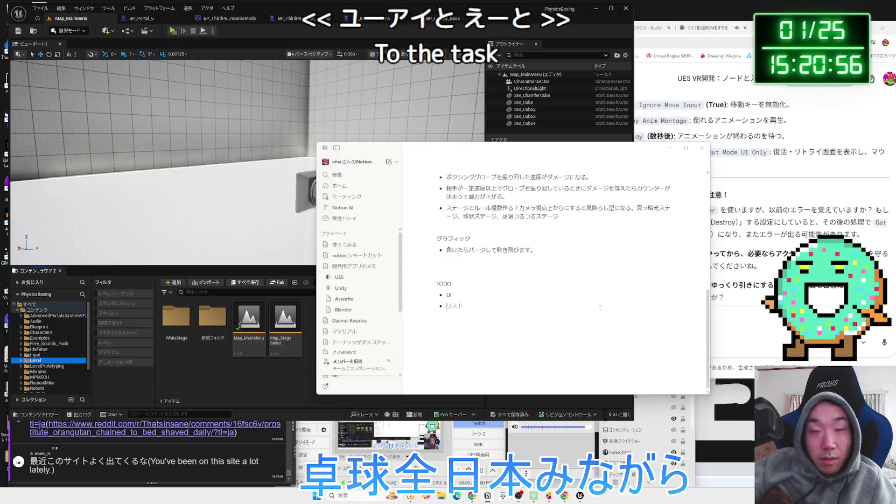
type("se")
Add the bullet ステージ進行セーブデータ, clear the stray text, and open the X link.
key("Zenkaku_Hankaku")
key("BackSpace")
key("BackSpace")
type("すて")
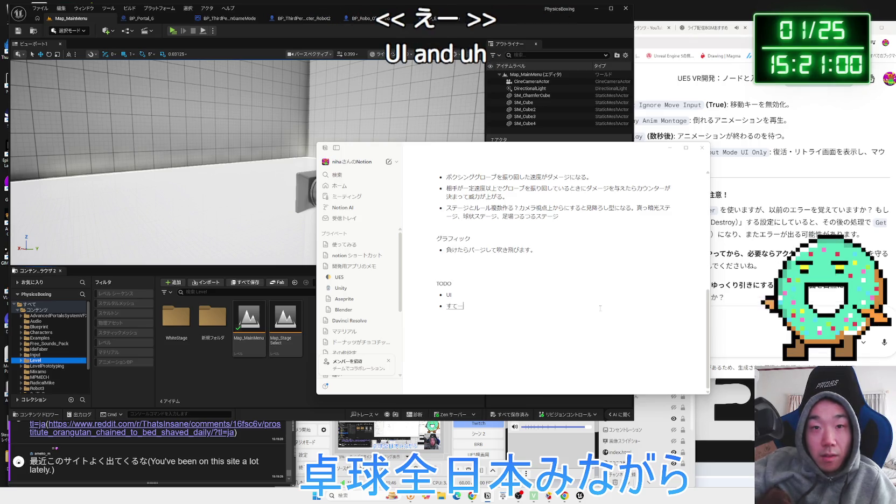
type("ji")
key("space")
type("o")
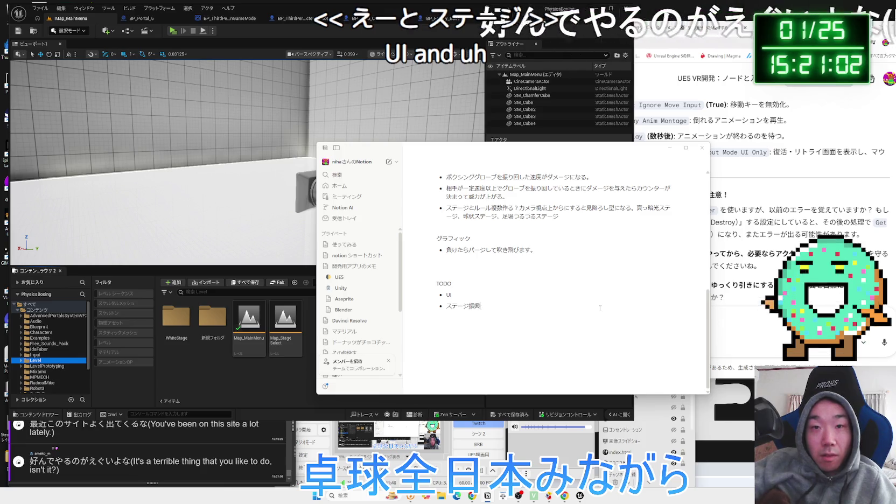
type("u")
key("space")
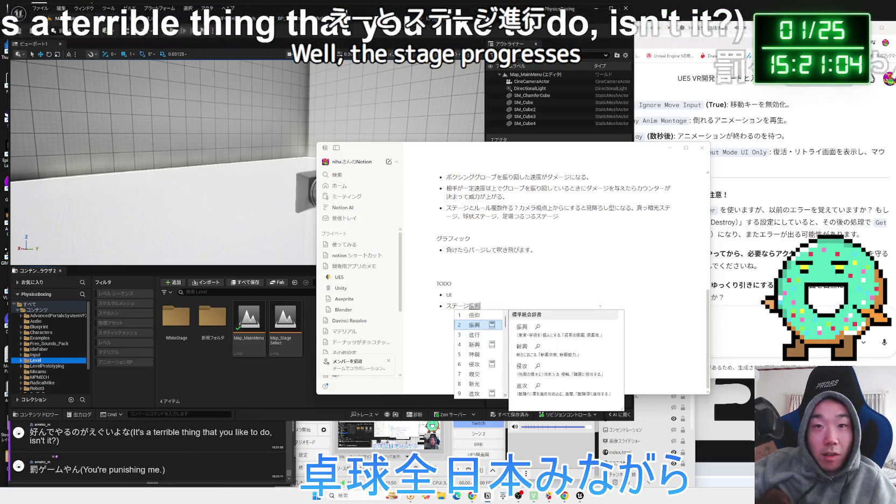
type("se-bude-ta")
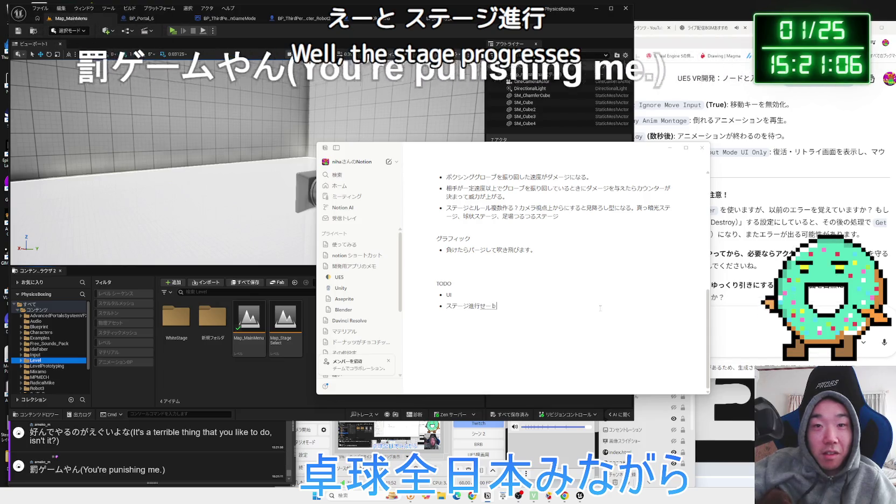
key("space")
key("Return")
key("Return")
type("；ｌｋｊｆｄさ；ｌｋｊｆｄ")
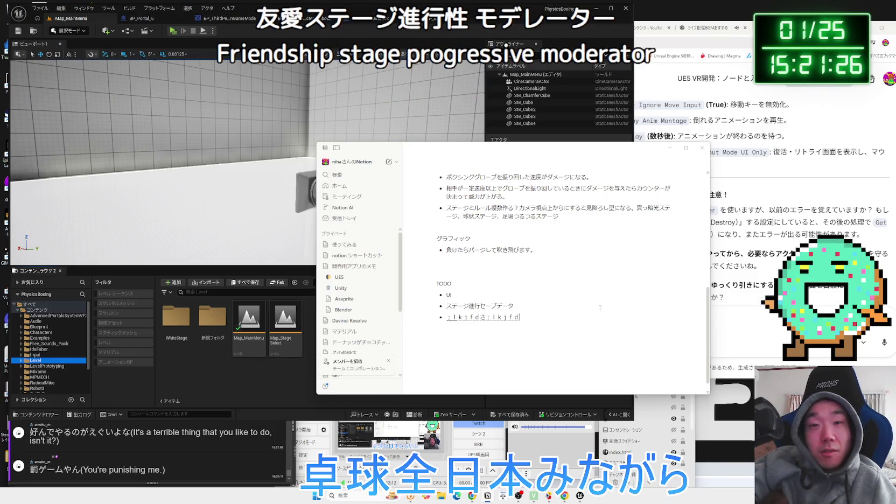
key("Escape")
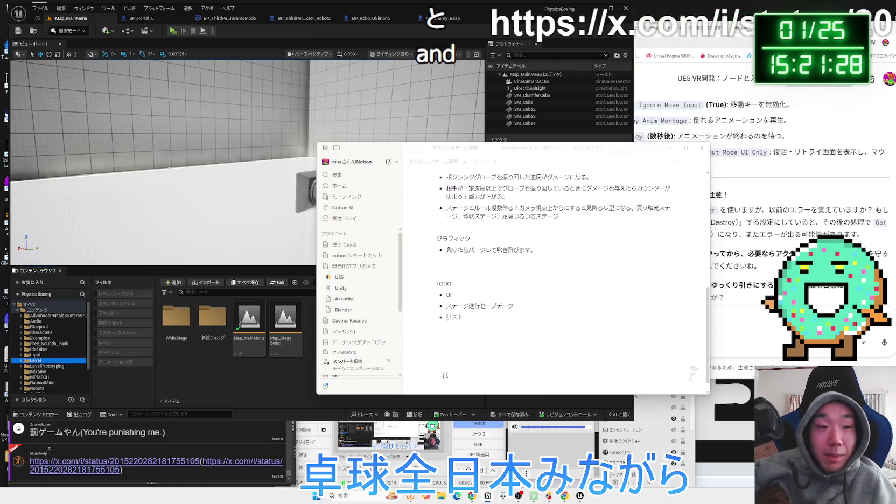
left_click(156, 462)
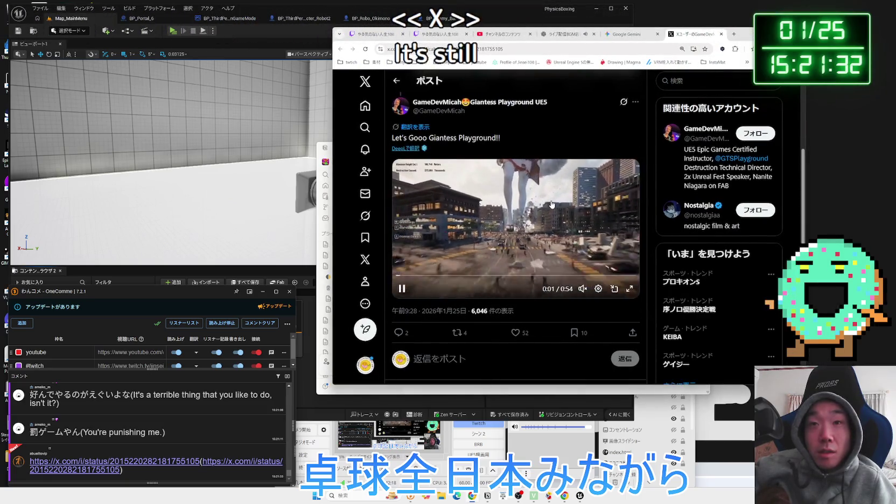
Translate the X post and watch its Giantess Playground video fullscreen.
left_click(405, 148)
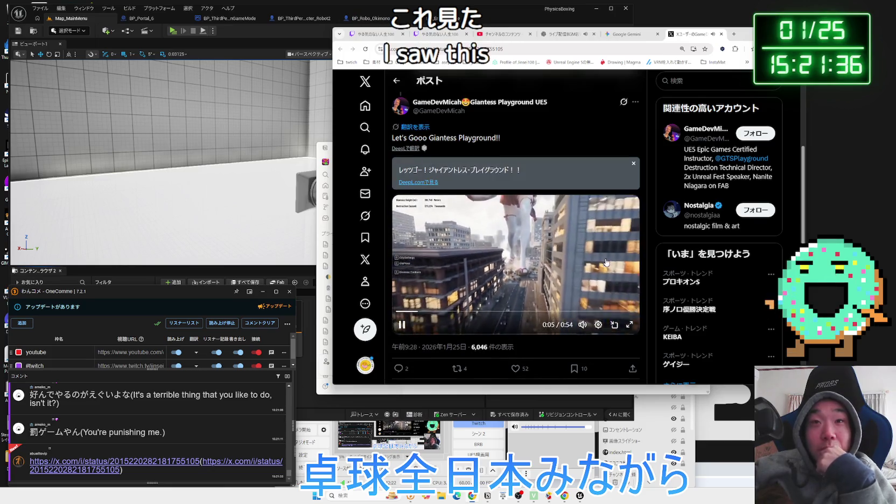
scroll(504, 293, "down", 1)
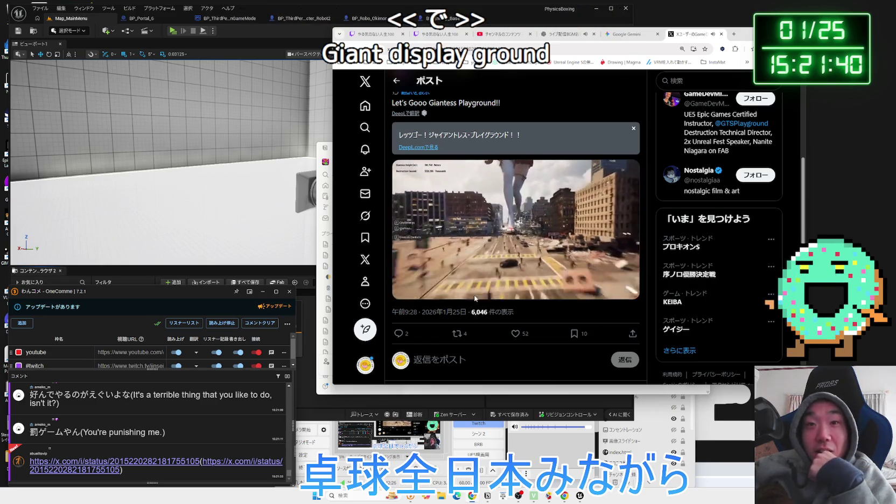
left_click(475, 276)
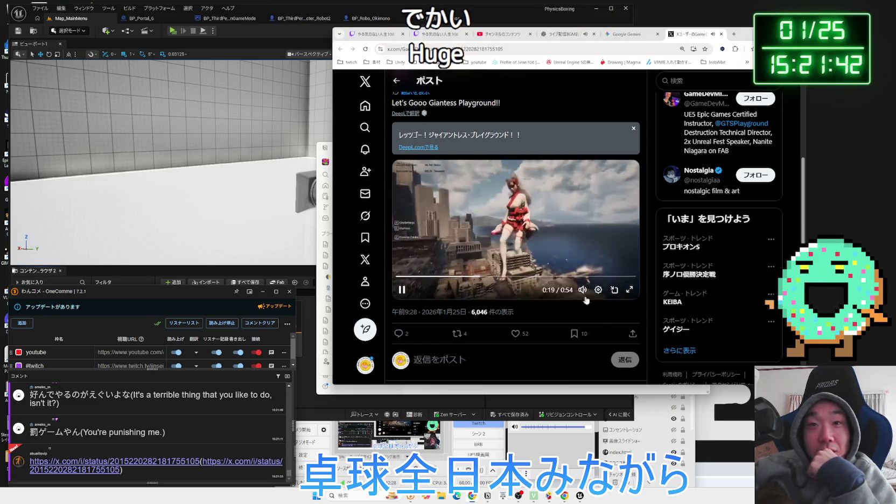
left_click(631, 290)
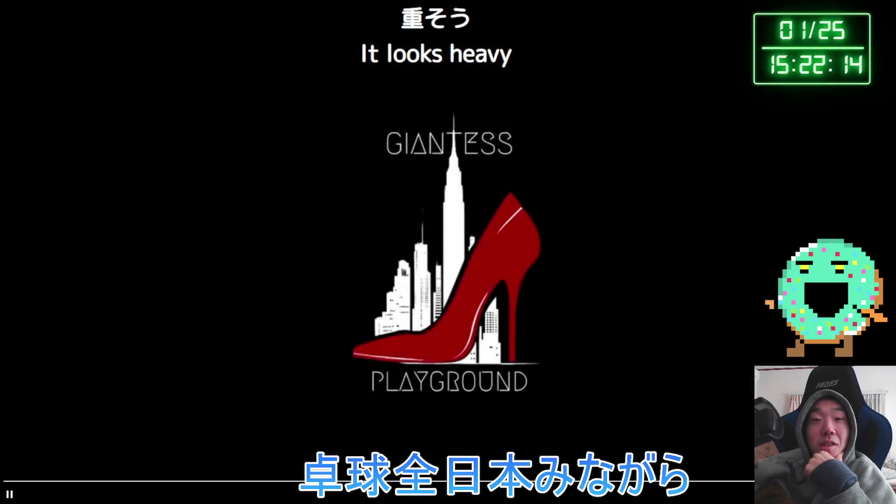
key("Escape")
scroll(520, 239, "up", 4)
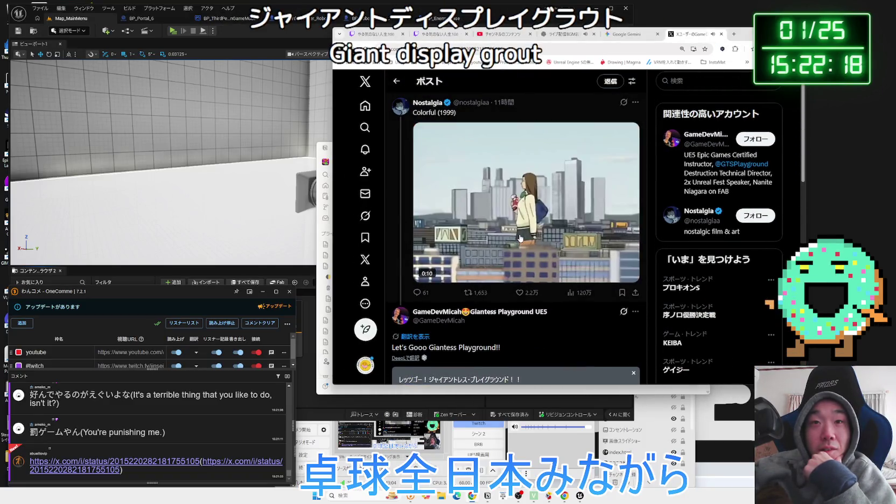
scroll(517, 232, "down", 3)
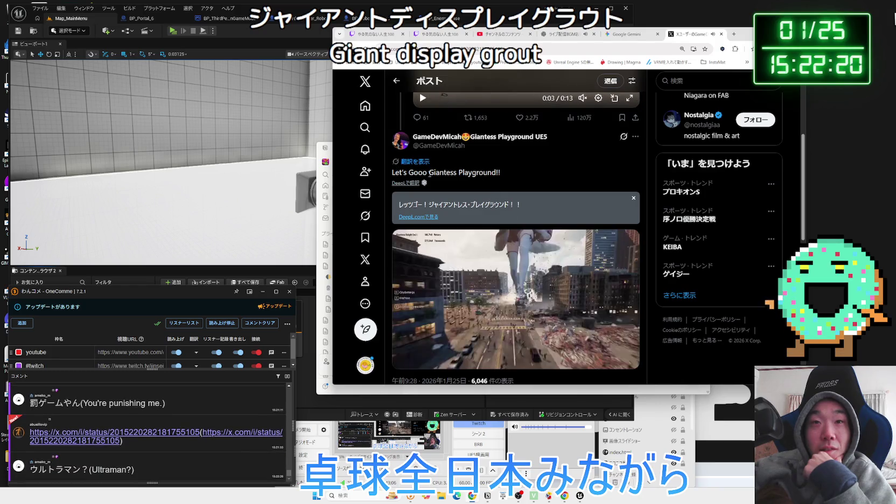
Search Google for the selected words 'Giantess Playground'.
left_click_drag(429, 172, 497, 172)
right_click(500, 171)
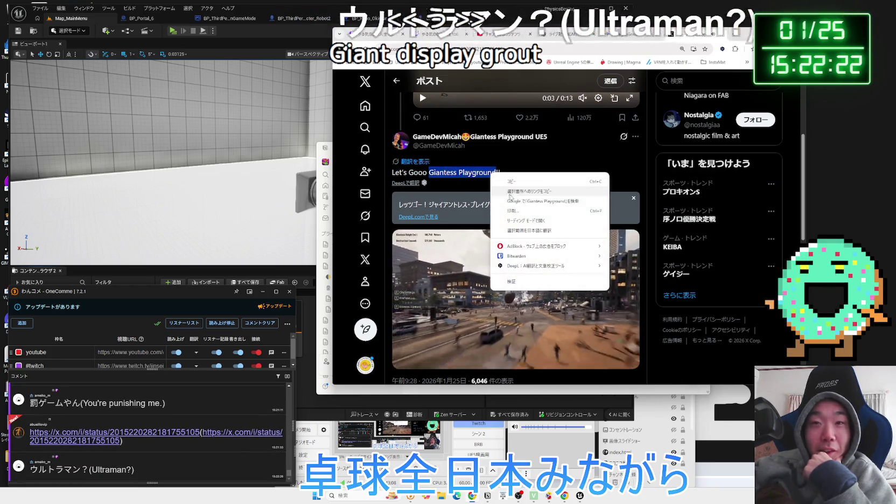
left_click(536, 205)
Open the Giantess Playground Steam page and browse its gallery, enlarging the third, fifth and fourth screenshots.
left_click(405, 203)
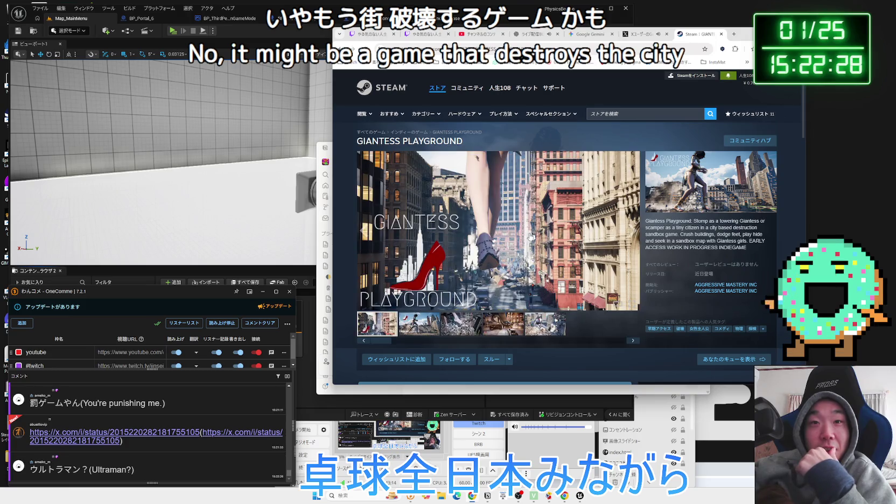
left_click(429, 323)
left_click(462, 323)
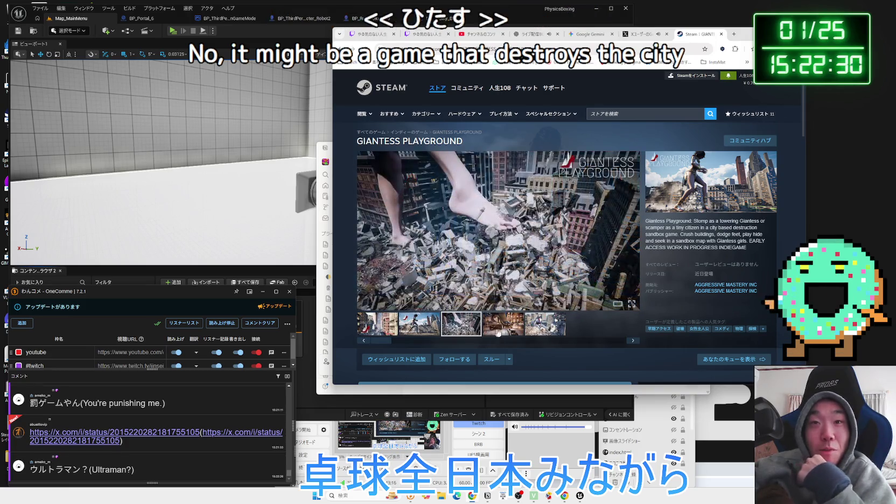
left_click(506, 329)
left_click(461, 324)
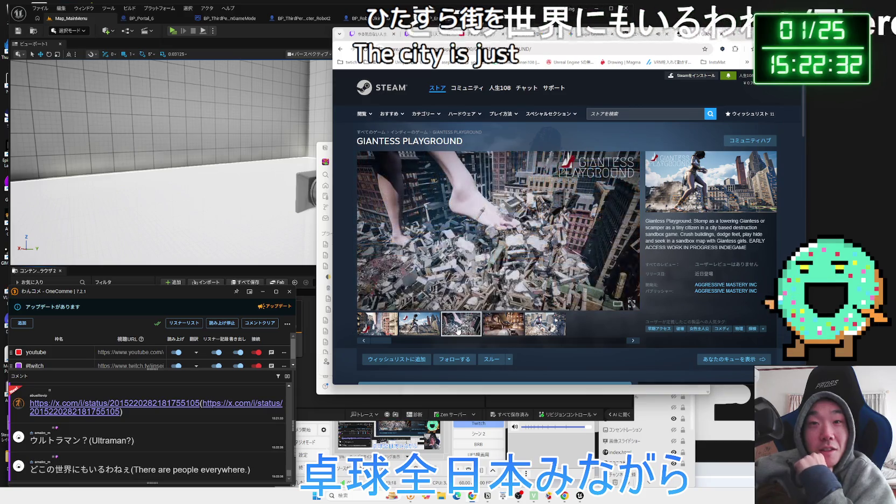
left_click(495, 266)
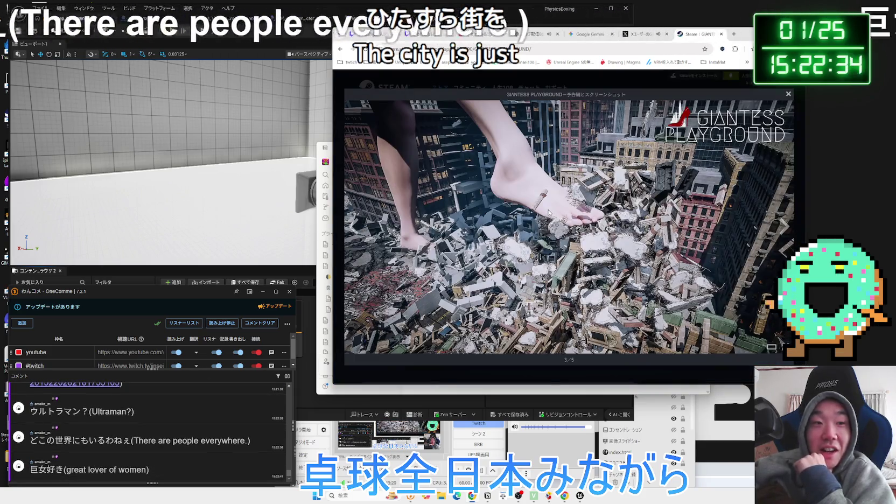
left_click(788, 95)
left_click(534, 332)
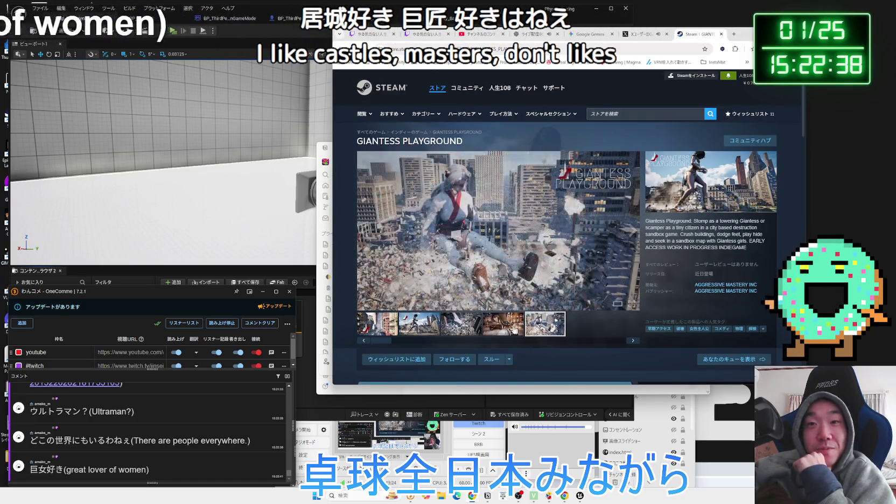
left_click(483, 257)
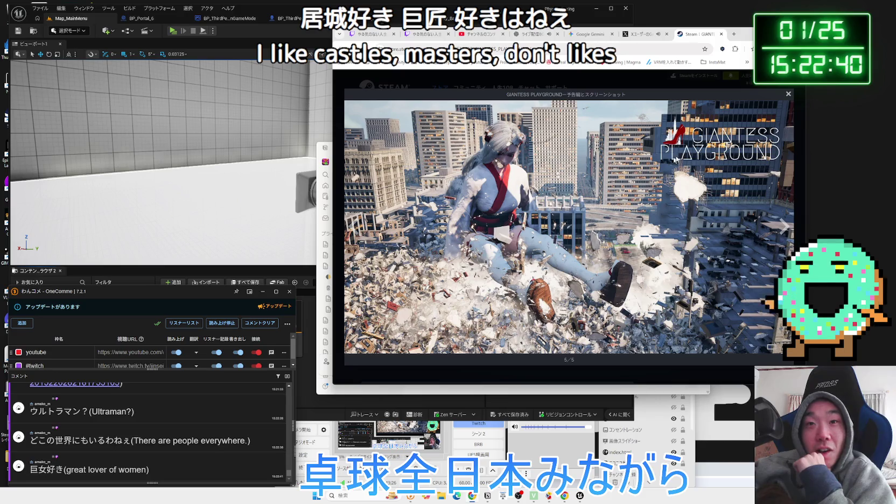
left_click(788, 96)
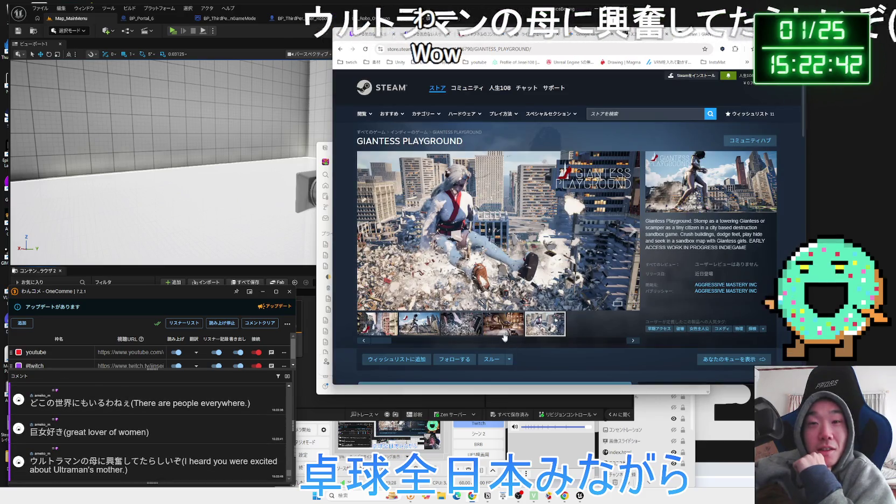
left_click(469, 331)
left_click(503, 324)
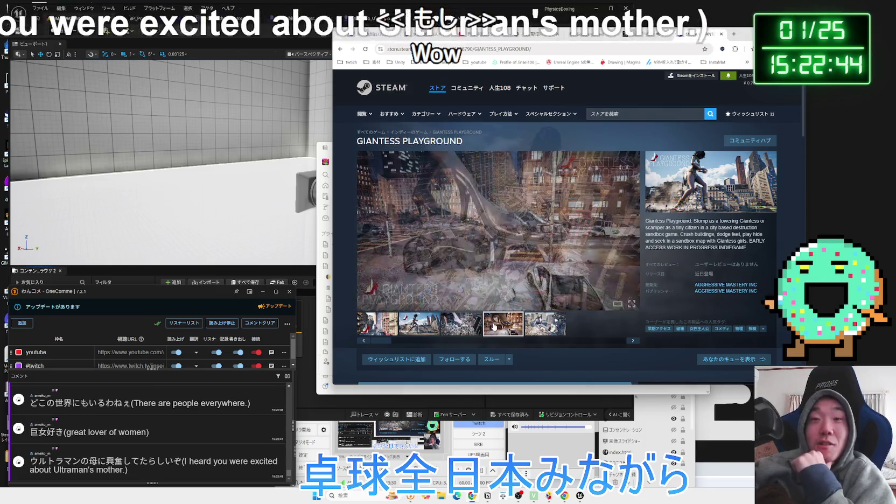
left_click(593, 253)
left_click(608, 220)
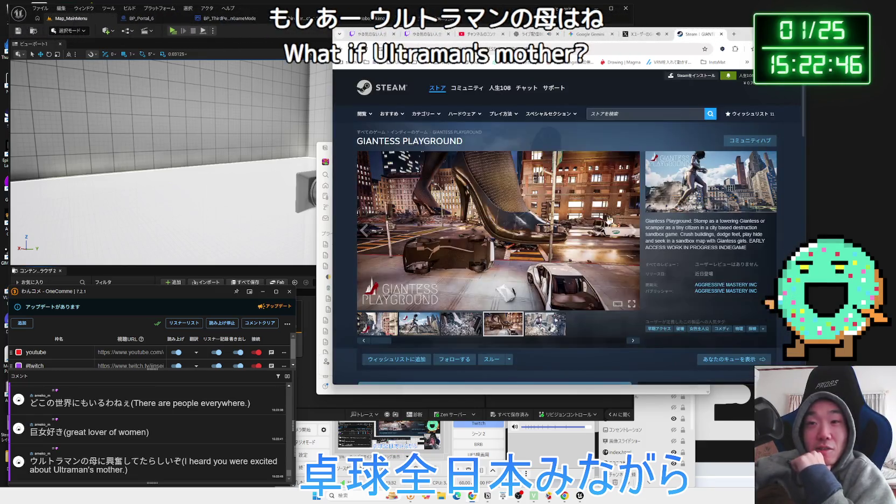
Expand the full game description and play the first trailer in the media viewer.
scroll(587, 249, "down", 15)
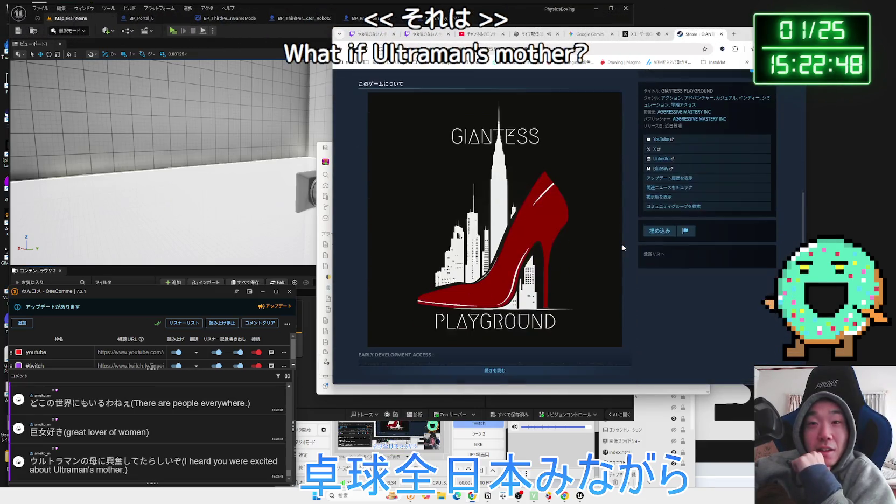
left_click(494, 195)
scroll(525, 243, "down", 5)
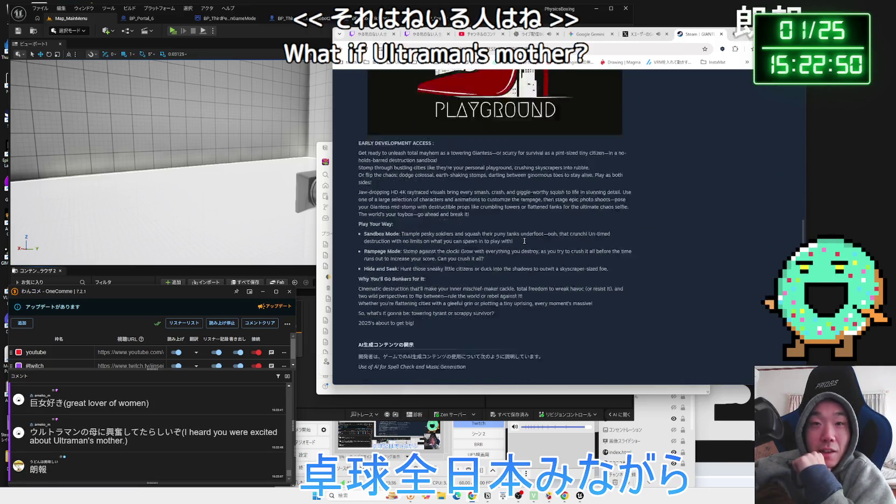
scroll(524, 244, "up", 20)
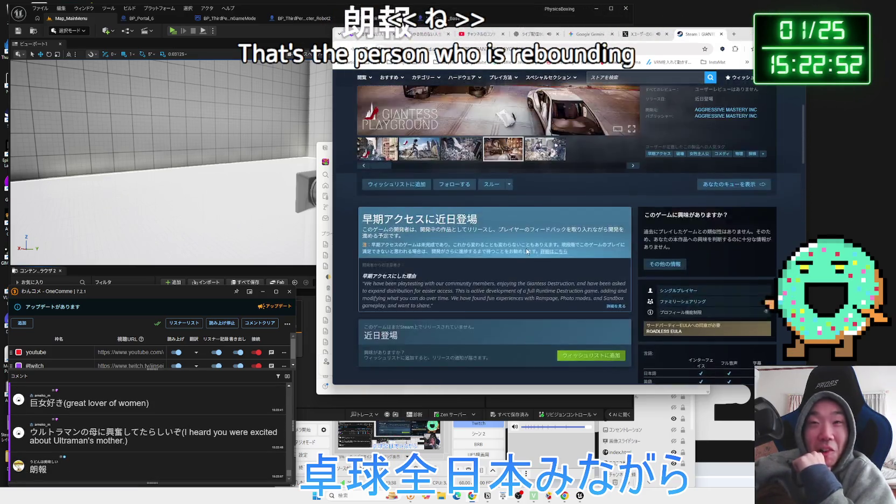
left_click(385, 324)
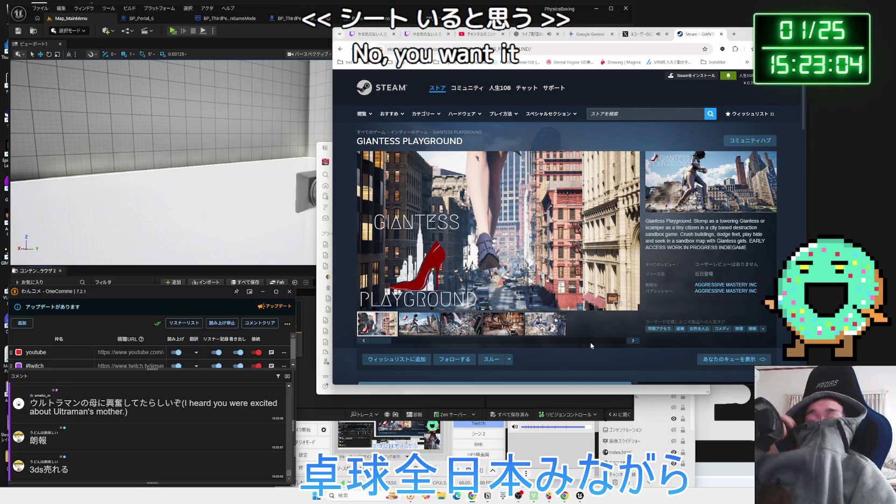
scroll(546, 241, "down", 1)
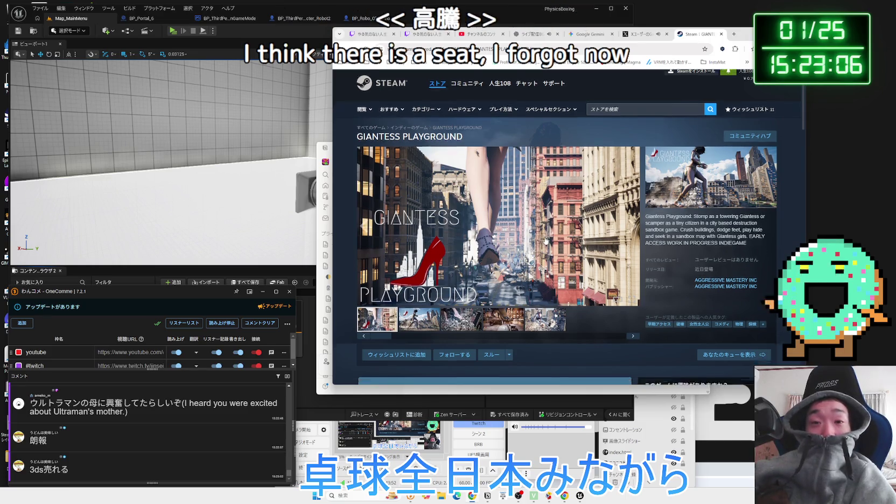
Scroll to GIANTESS PLAYGROUND's system requirements and highlight the minimum graphics card line.
scroll(540, 236, "down", 15)
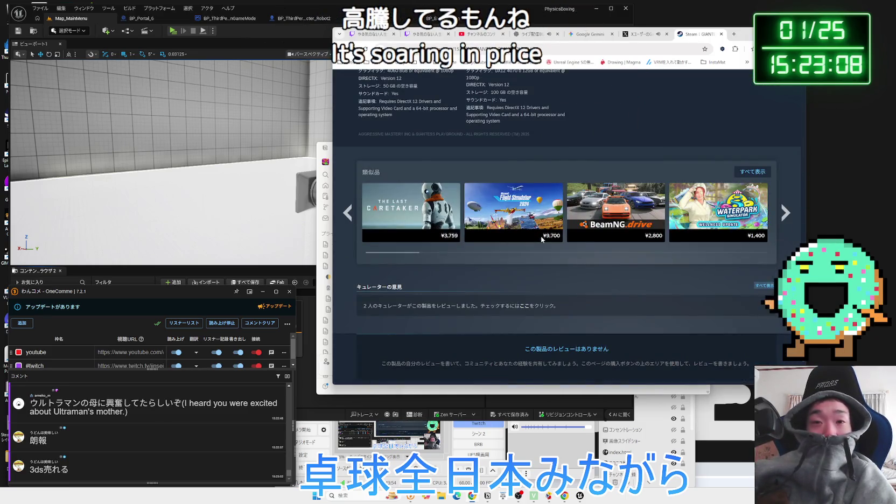
mouse_move(424, 218)
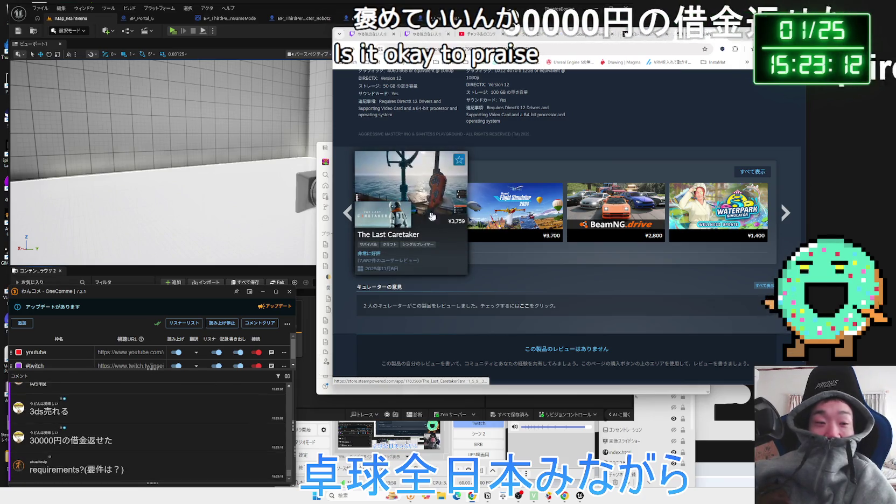
scroll(496, 222, "up", 4)
scroll(495, 219, "down", 2)
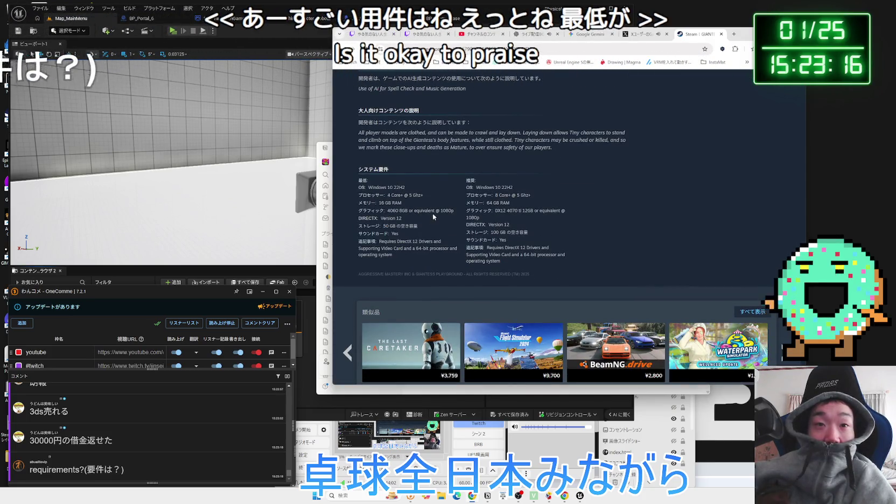
left_click_drag(391, 210, 454, 210)
left_click(395, 210)
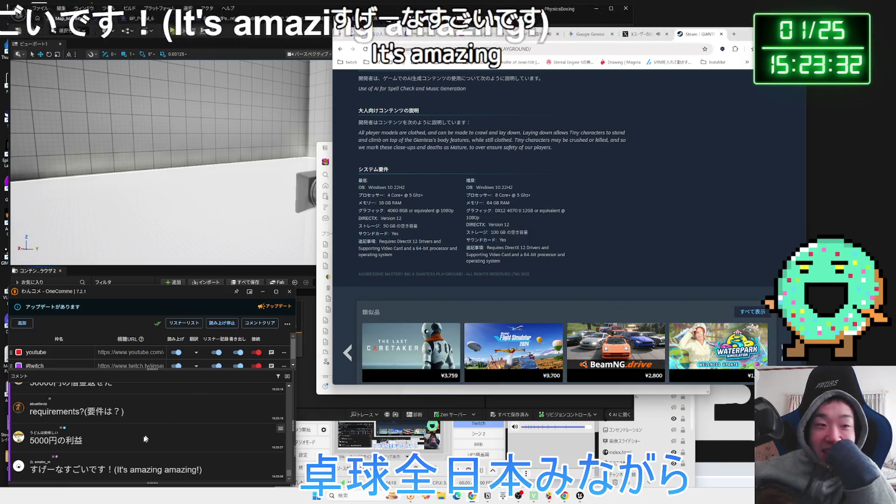
Google the phrase from the latest chat comment, then close the results tab.
left_click_drag(107, 470, 49, 471)
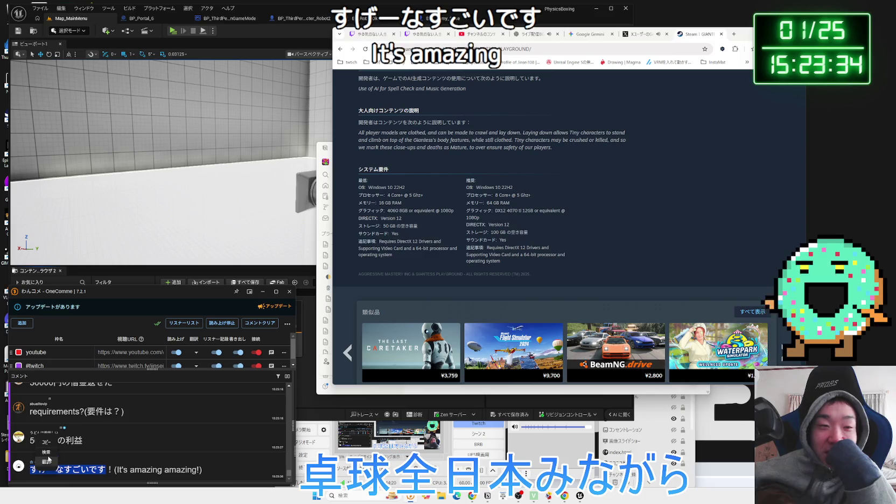
left_click(48, 455)
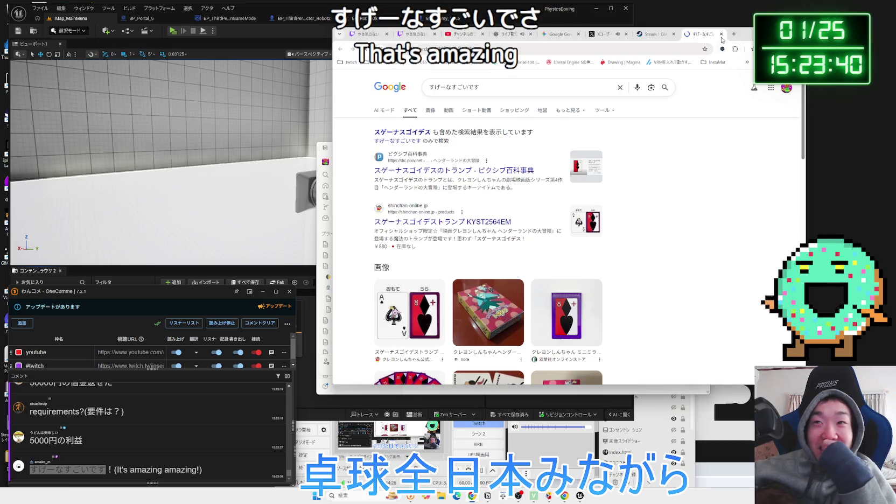
left_click(721, 35)
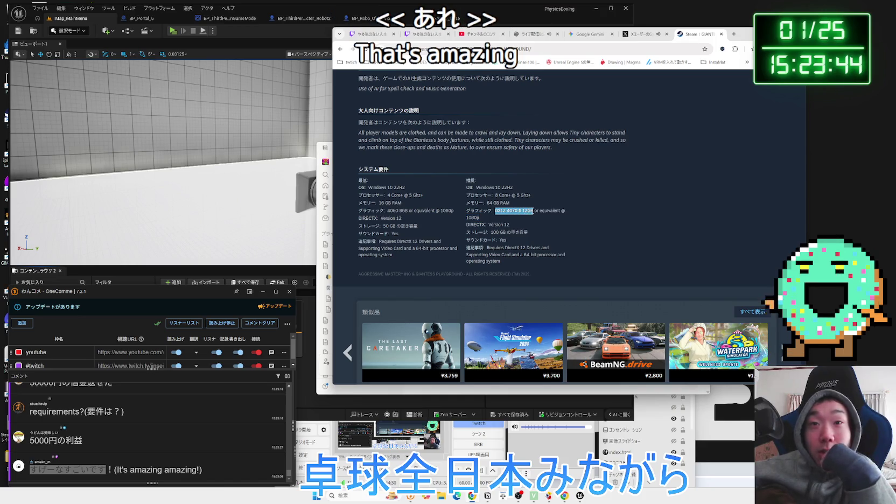
Highlight the recommended graphics card, 4070 Ti 12GB, then scroll on toward similar items.
left_click_drag(532, 211, 502, 211)
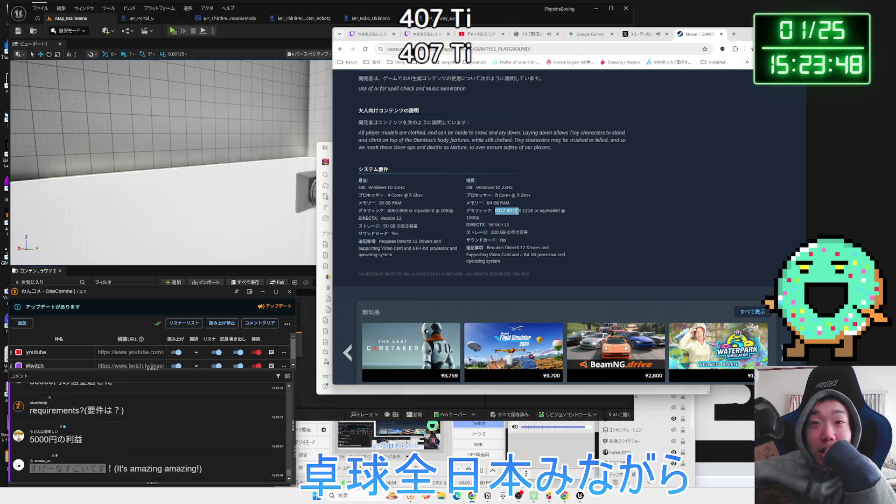
left_click_drag(575, 213, 468, 217)
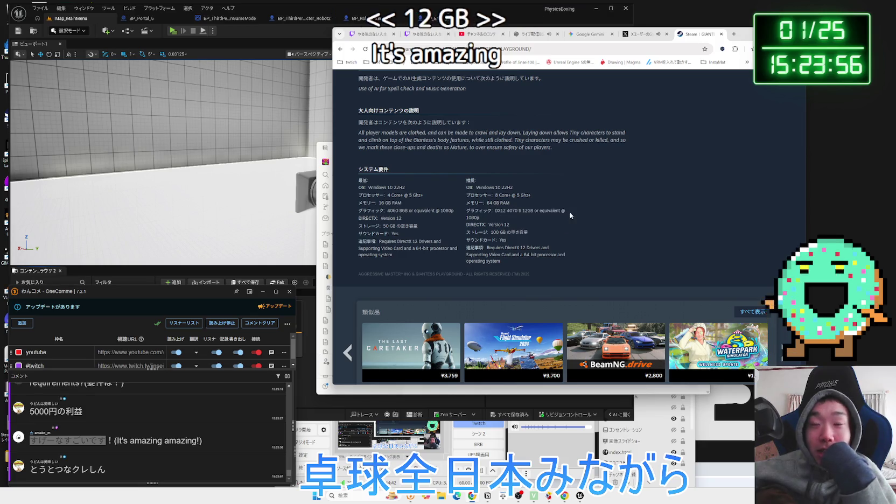
left_click_drag(534, 212, 506, 211)
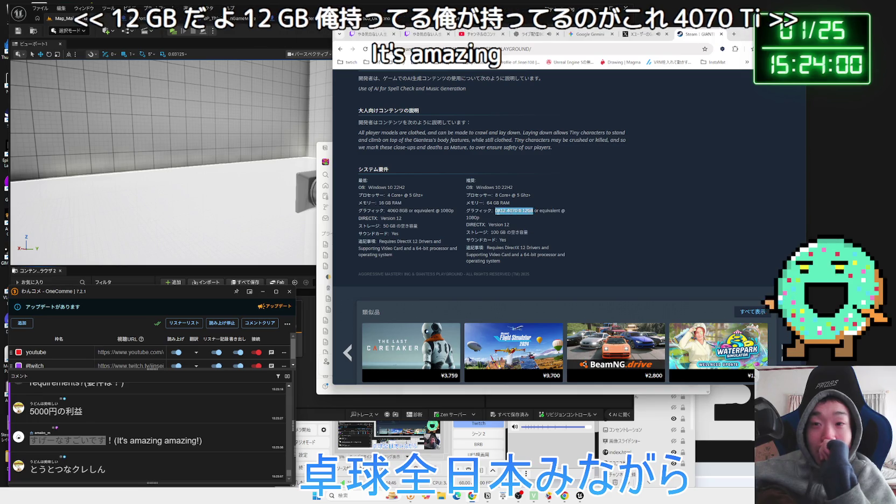
left_click(609, 218)
scroll(606, 220, "down", 2)
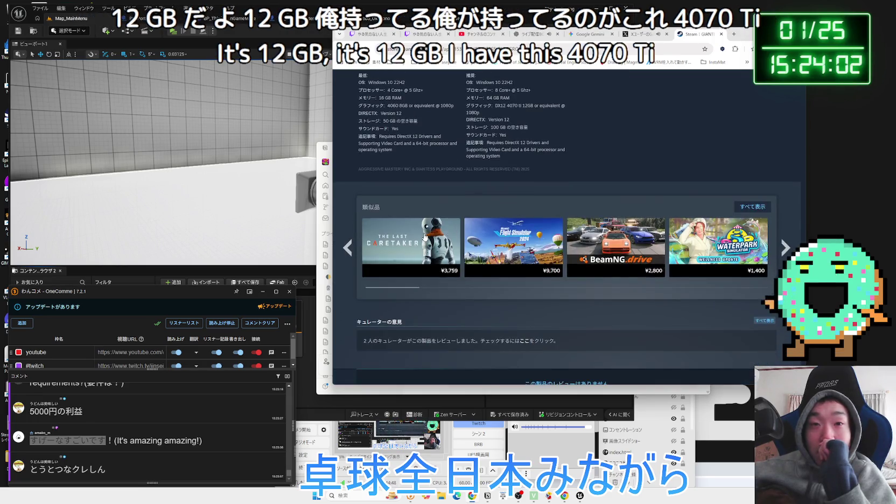
Open Waterpark Simulator, skip its trailer to about 1:07, and view its GTX 1050/1070 requirements.
mouse_move(688, 243)
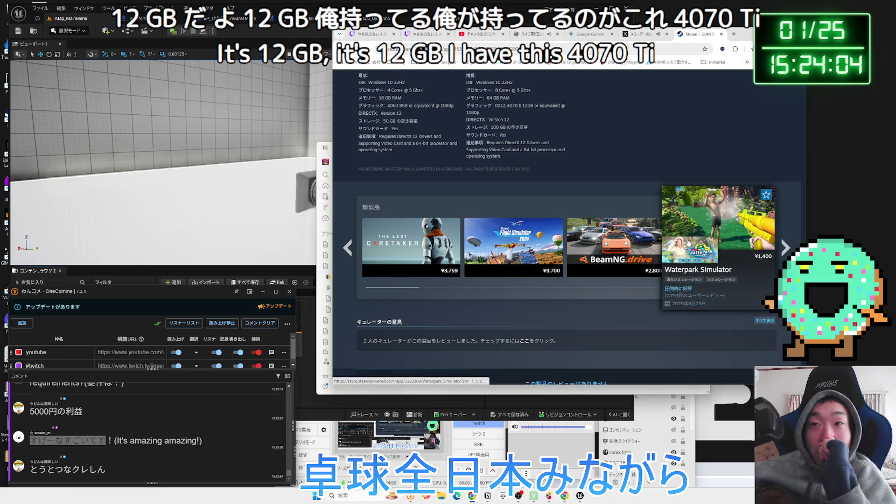
left_click(727, 230)
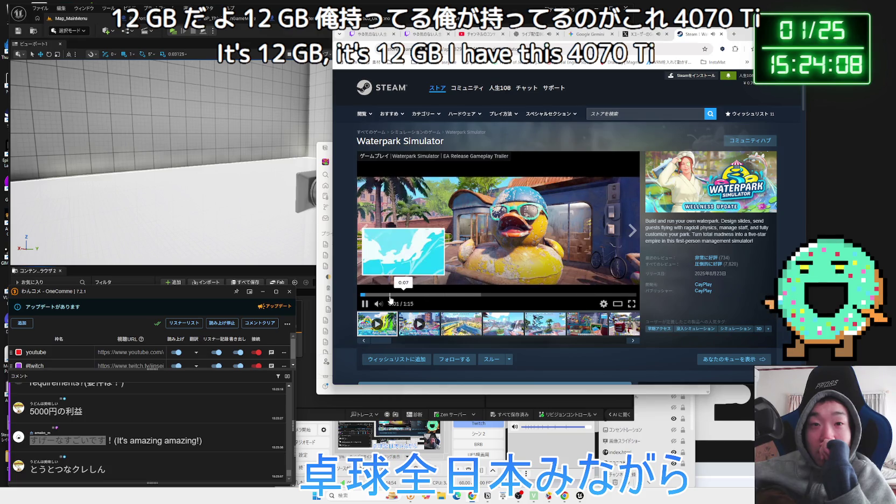
left_click_drag(425, 299, 569, 298)
left_click(612, 298)
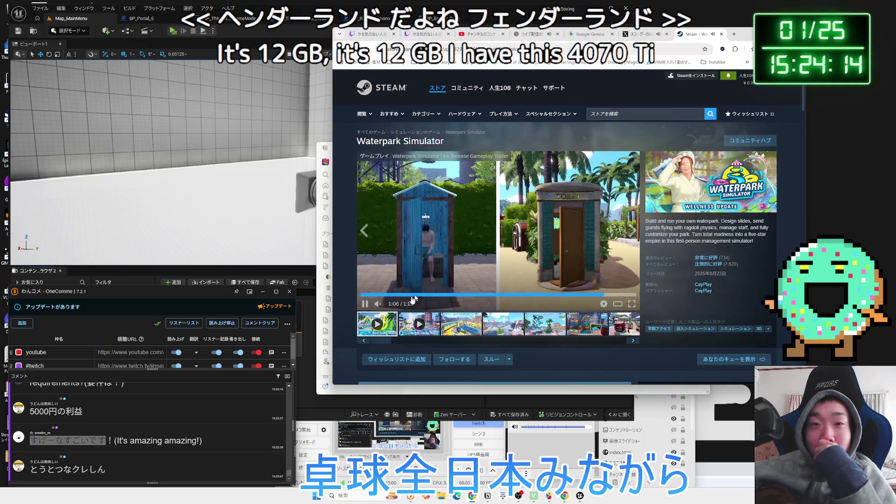
scroll(487, 285, "down", 15)
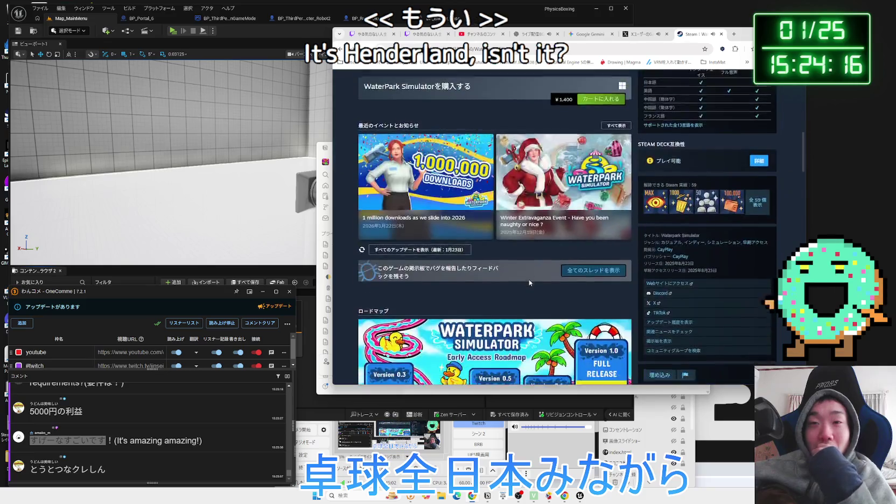
scroll(538, 273, "down", 4)
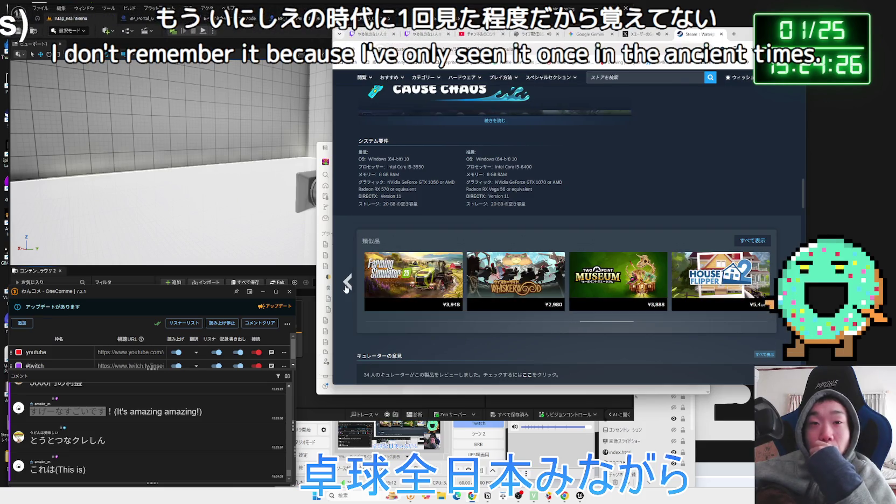
mouse_move(665, 262)
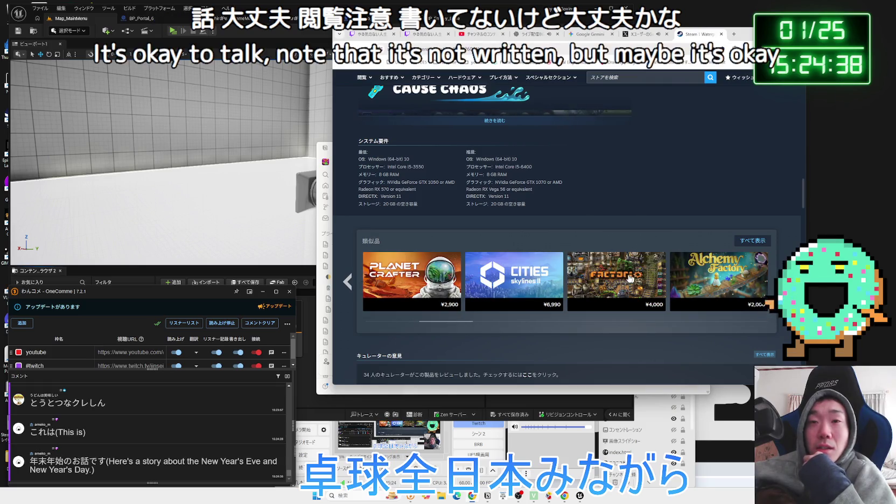
Go back to GIANTESS PLAYGROUND, page the similar games forward, and open Slime Rancher.
scroll(629, 278, "up", 4)
key("alt+Left")
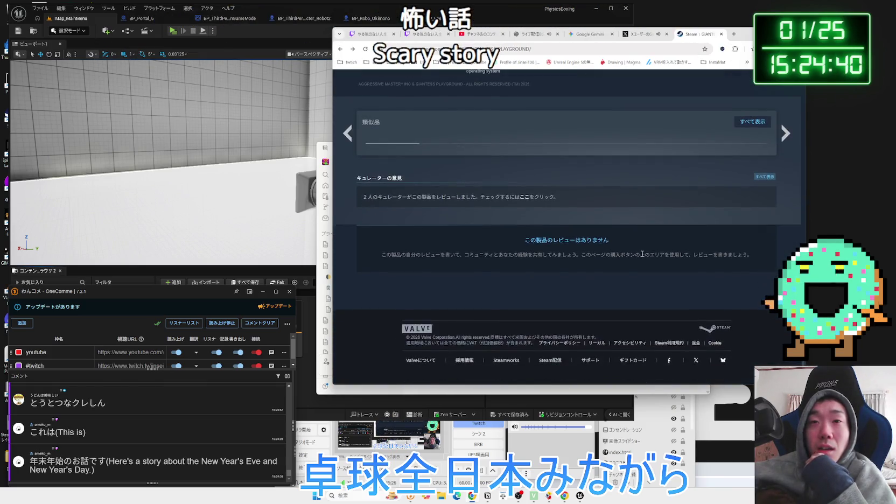
scroll(639, 251, "up", 3)
mouse_move(521, 257)
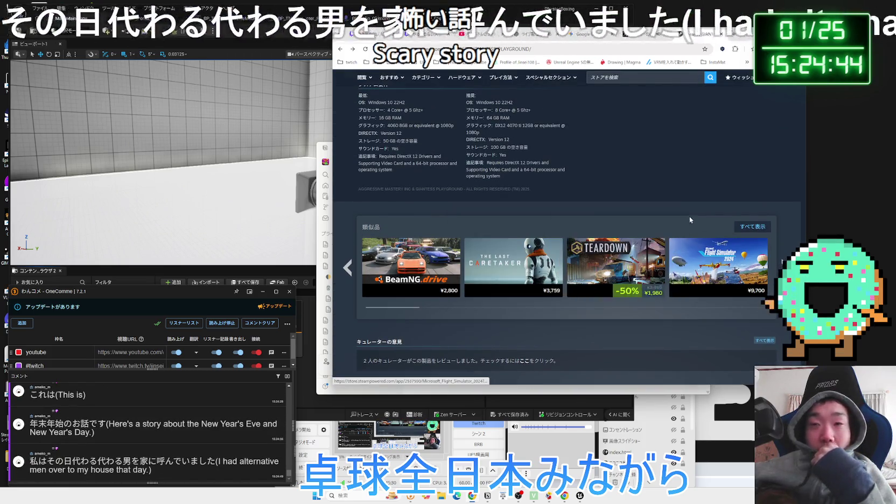
left_click(784, 265)
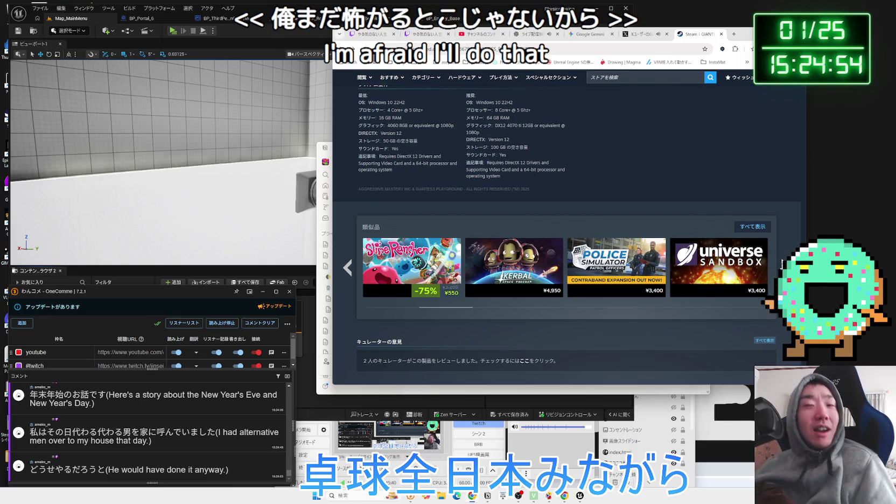
left_click(428, 249)
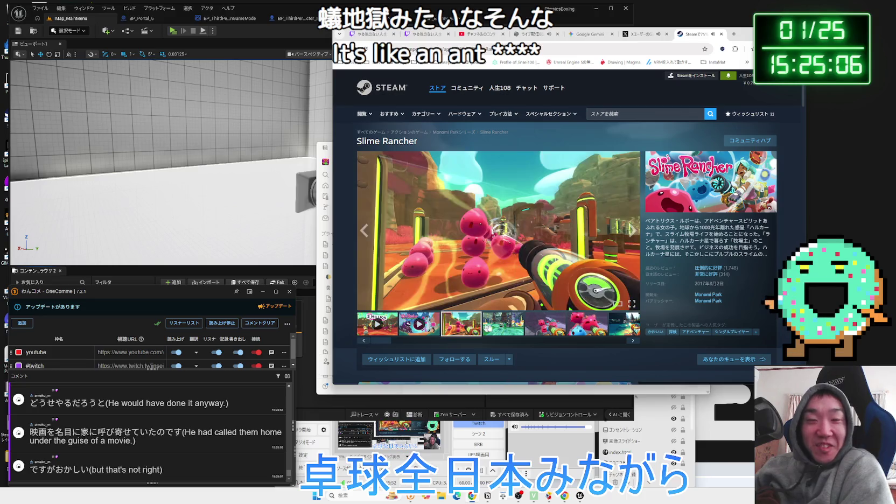
Cycle Slime Rancher's screenshots (fiery, pink, slime-gun, blue slime) through the main viewer.
left_click(614, 327)
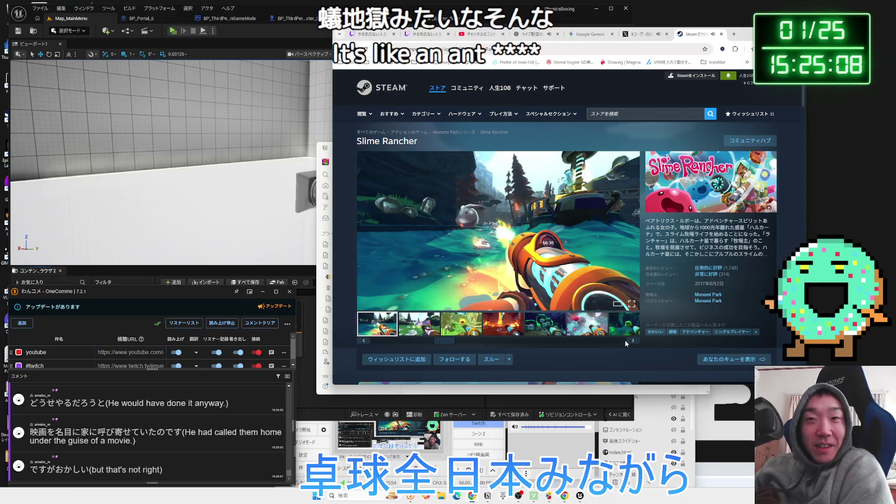
left_click(634, 339)
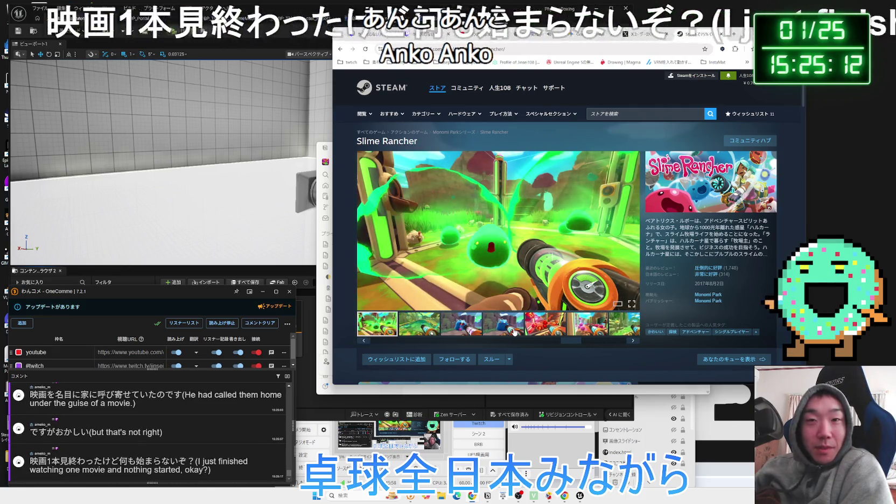
left_click(545, 330)
left_click(576, 330)
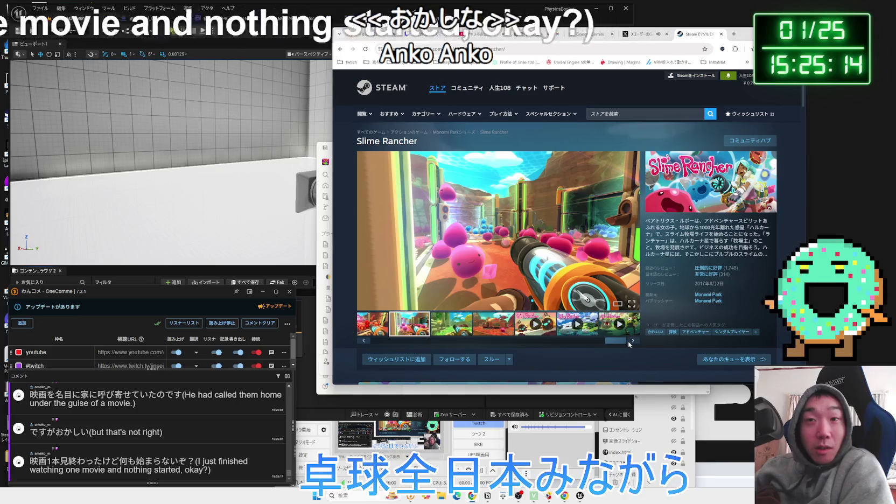
left_click(583, 333)
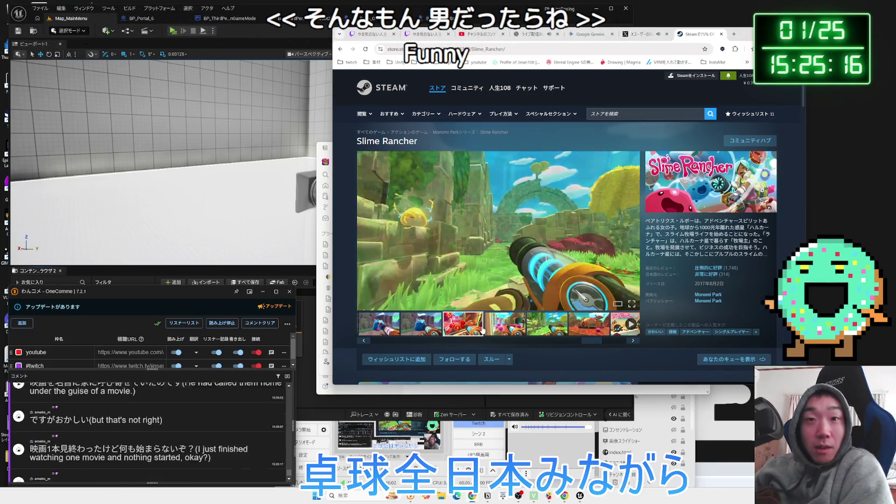
left_click(518, 328)
left_click(526, 330)
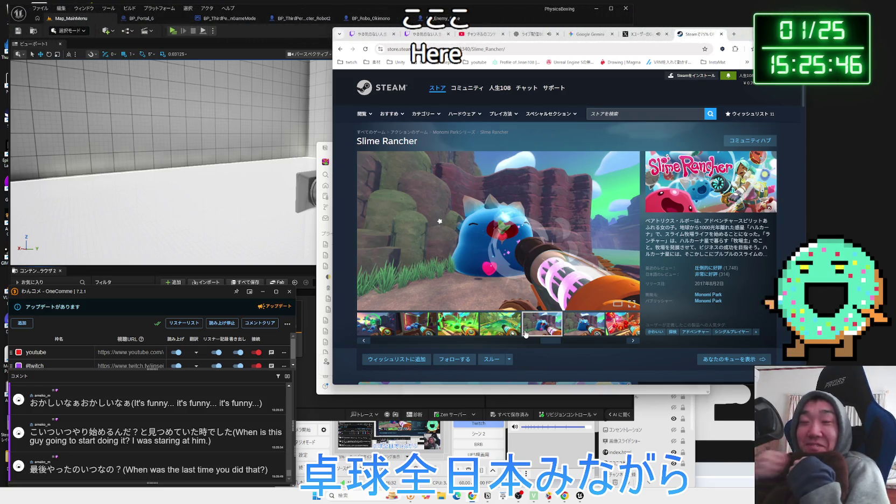
left_click(591, 328)
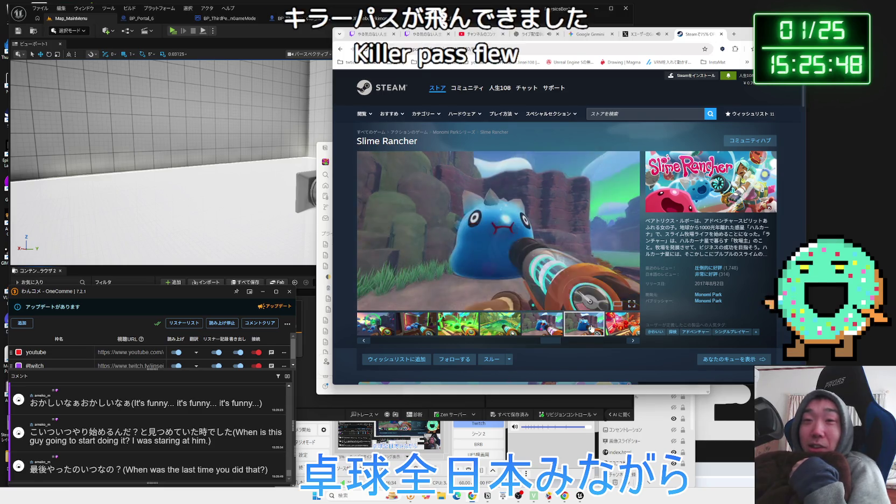
left_click(532, 330)
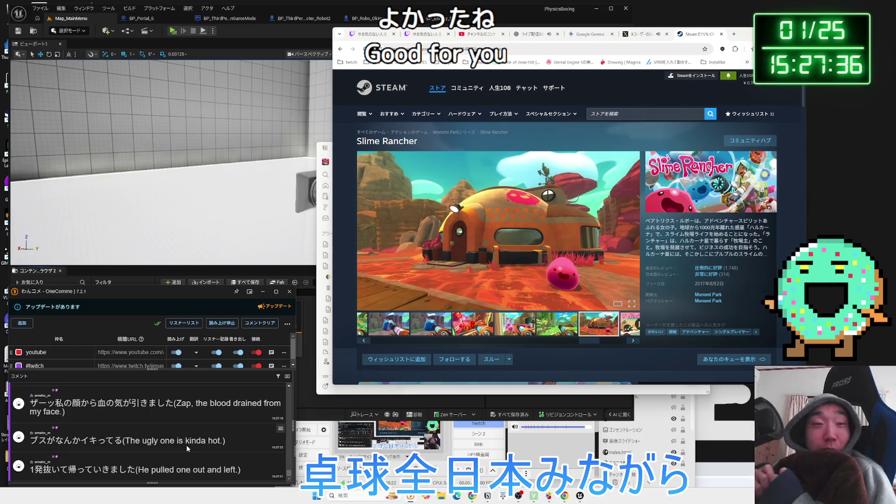
Let the Slime Rancher trailer play, then switch the viewer to the ranch-house screenshot.
scroll(187, 448, "up", 2)
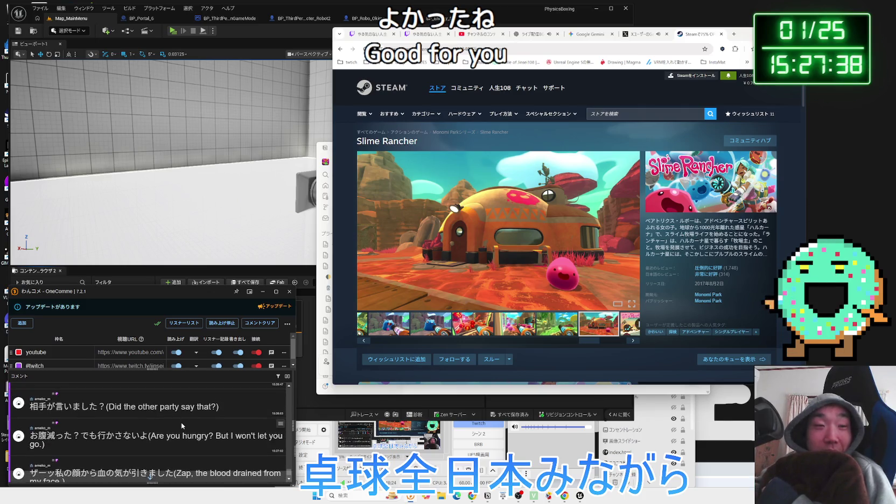
scroll(181, 426, "down", 2)
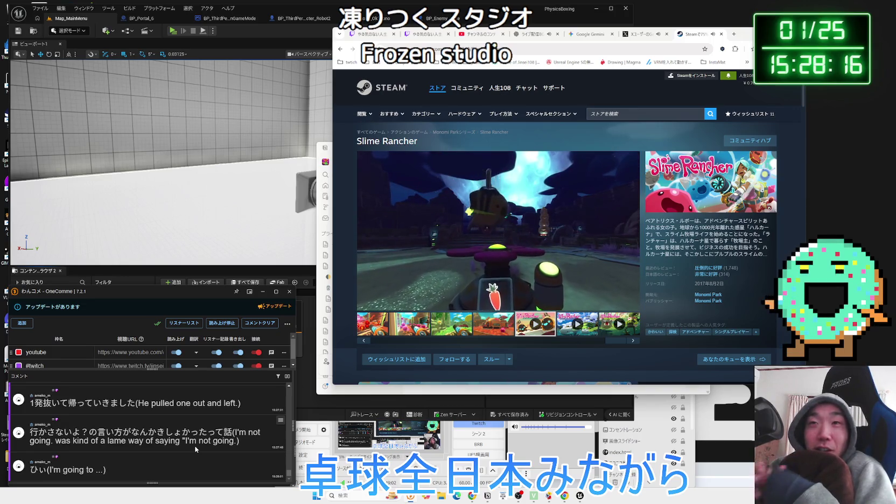
left_click(493, 323)
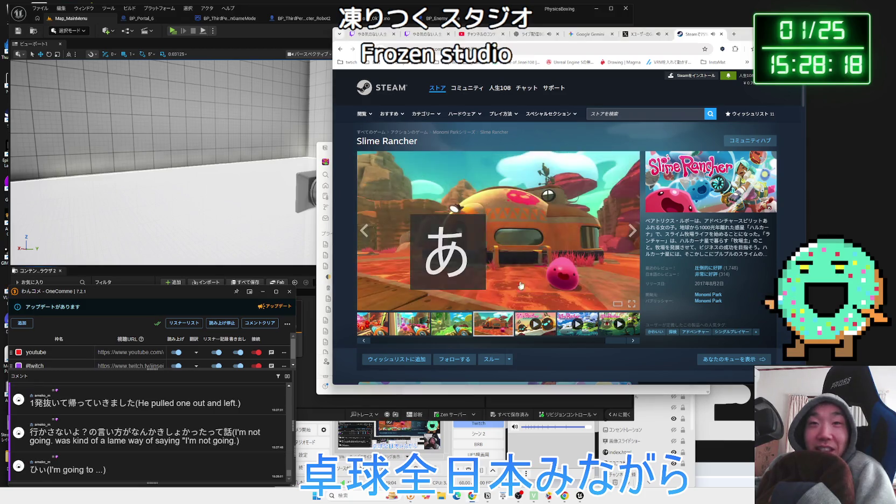
Advance the Monomi Park games carousel and scroll down to Slime Rancher's customer reviews.
scroll(533, 268, "down", 1)
scroll(534, 268, "down", 15)
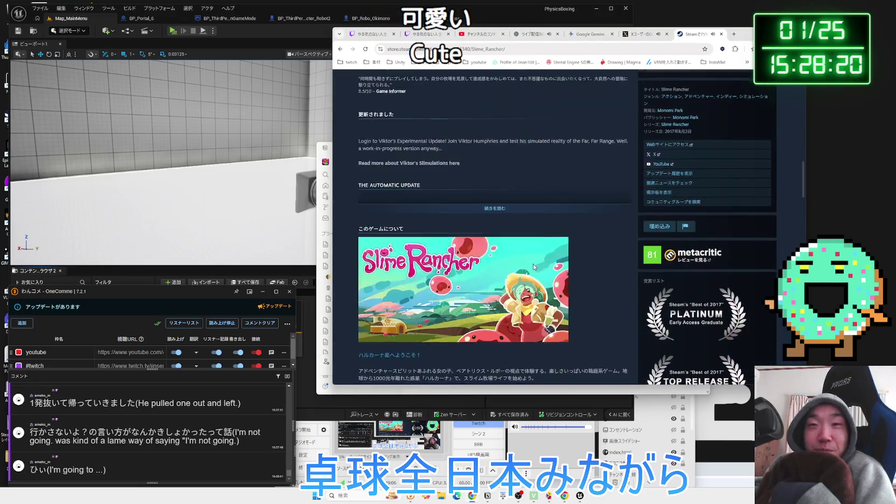
scroll(594, 278, "up", 1)
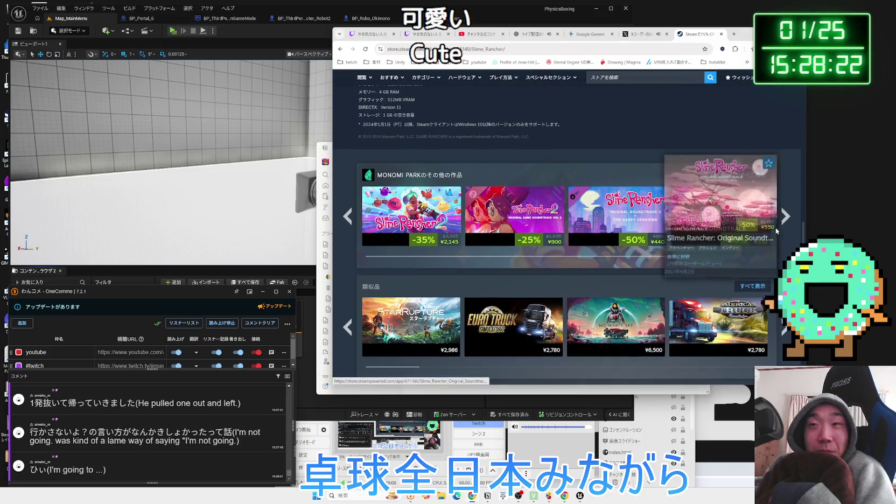
left_click(786, 218)
scroll(583, 275, "down", 3)
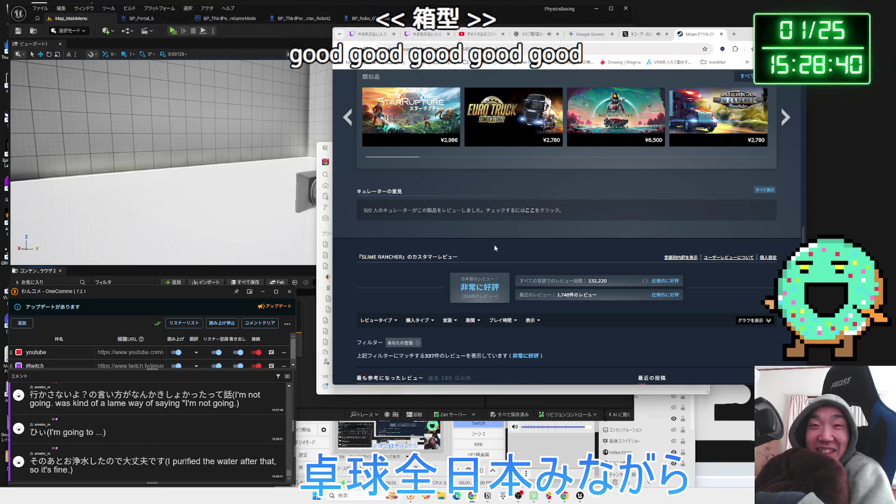
left_click_drag(360, 258, 357, 257)
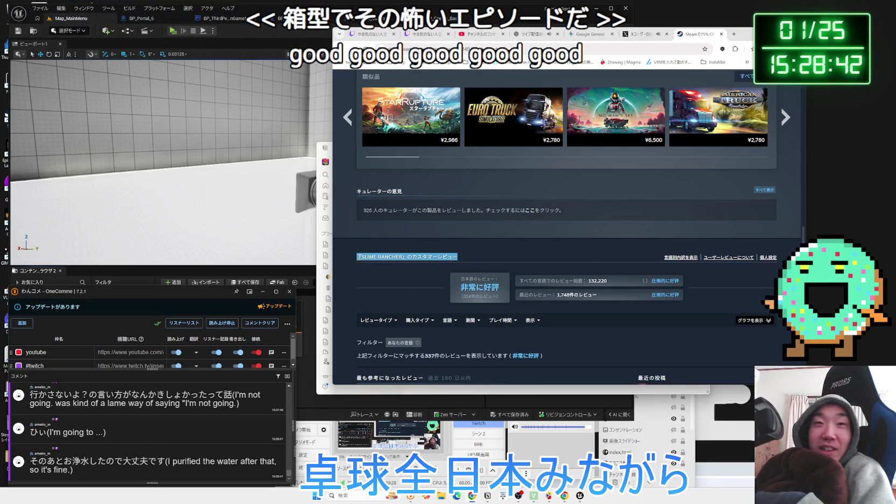
left_click(465, 258)
Page through the similar games carousel, stepping back once, to reach My Little Puppy and Two Point Museum.
scroll(543, 248, "down", 5)
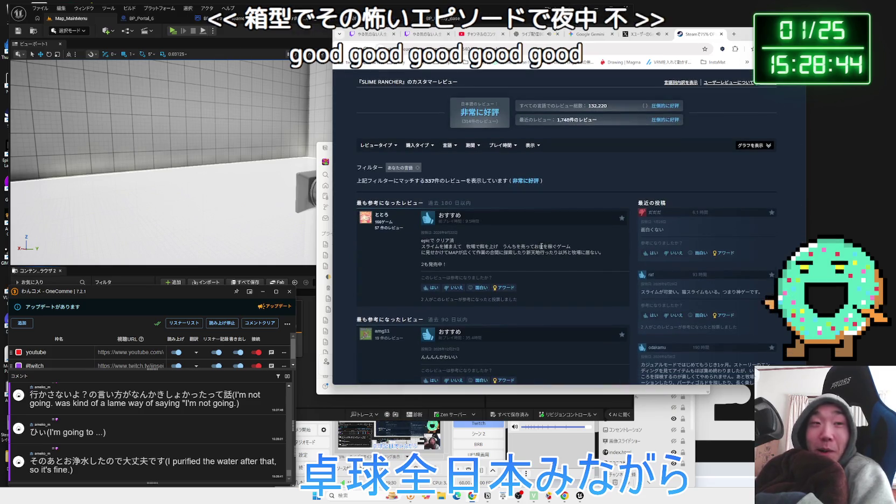
scroll(544, 245, "down", 15)
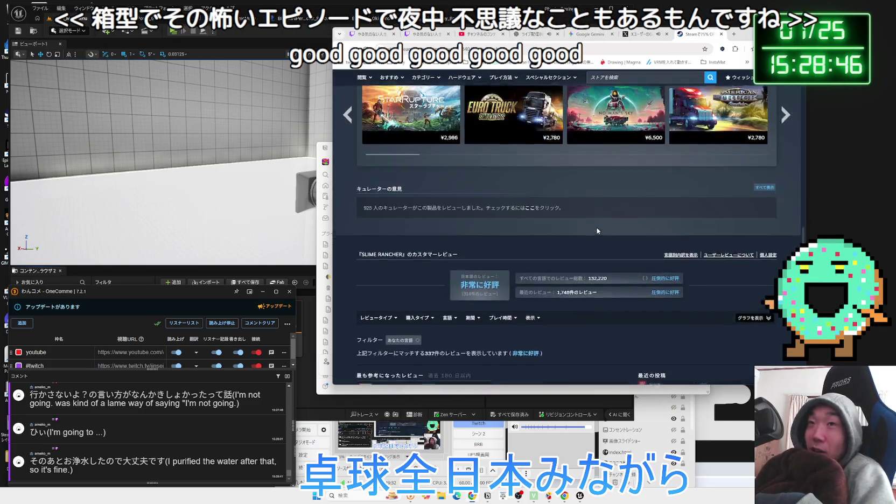
scroll(600, 227, "down", 2)
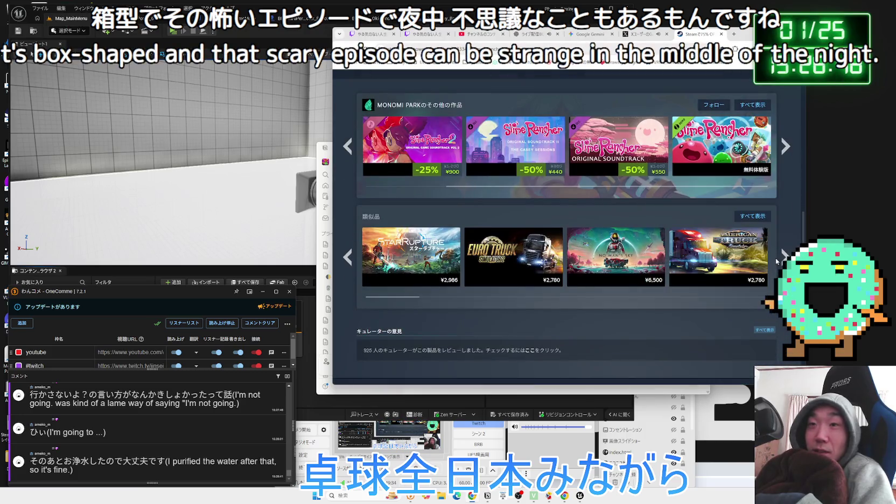
left_click(784, 254)
left_click(784, 254)
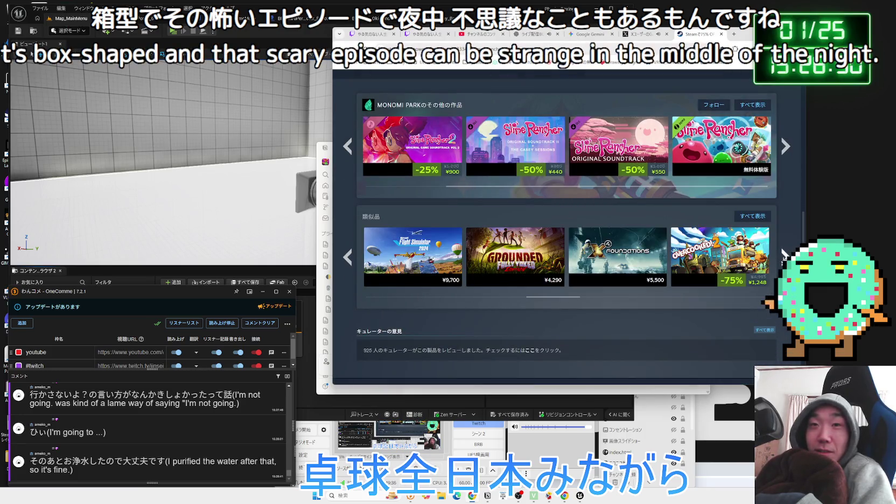
left_click(785, 254)
left_click(784, 254)
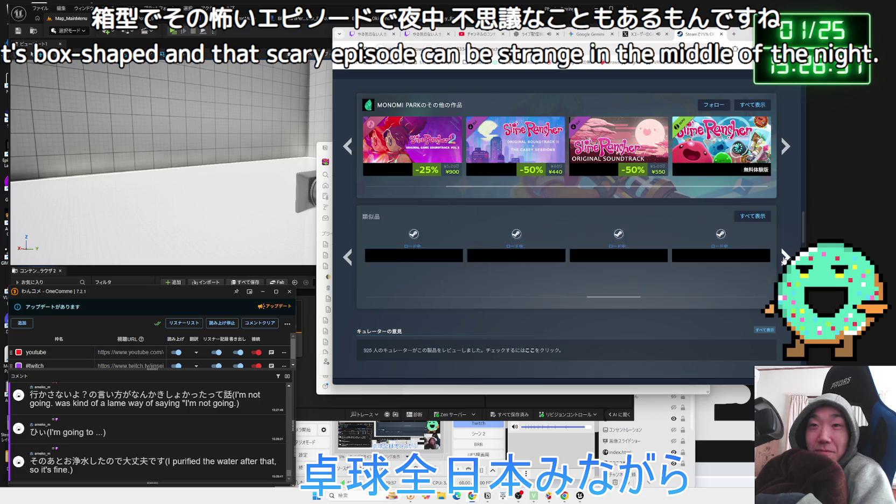
left_click(349, 257)
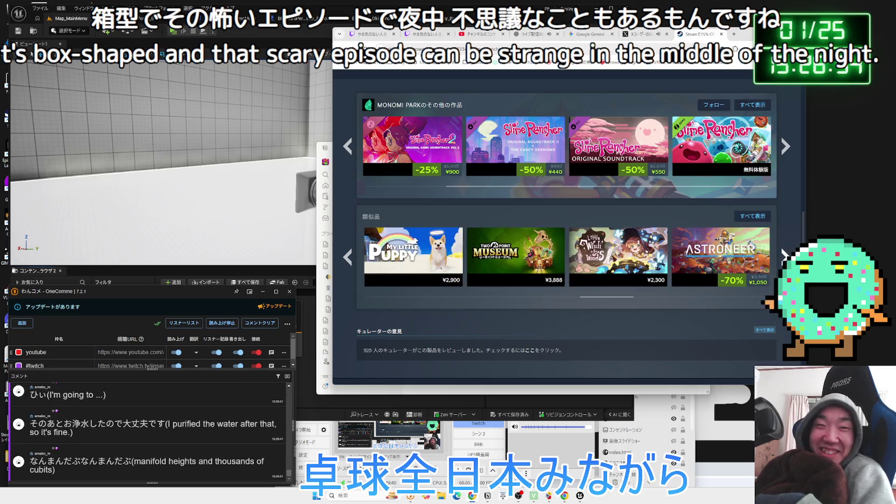
left_click(784, 254)
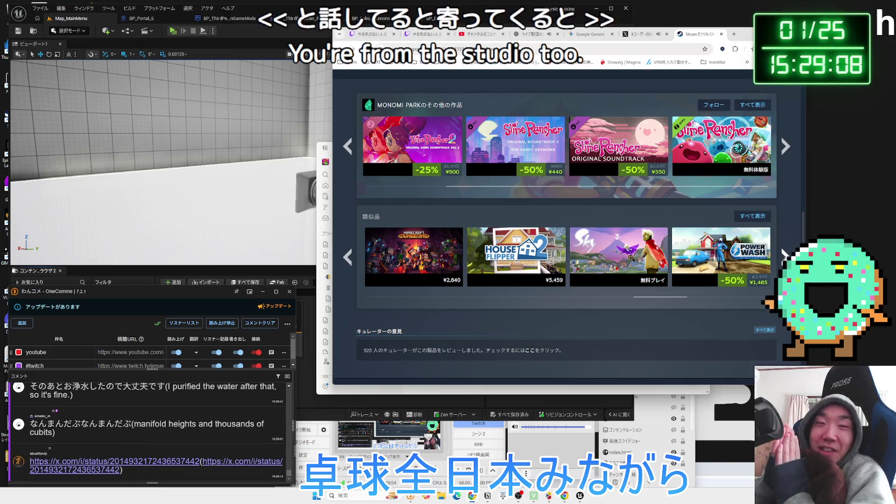
Watch the video in the X post linked from chat, then select the name mentioned in chat.
left_click(156, 461)
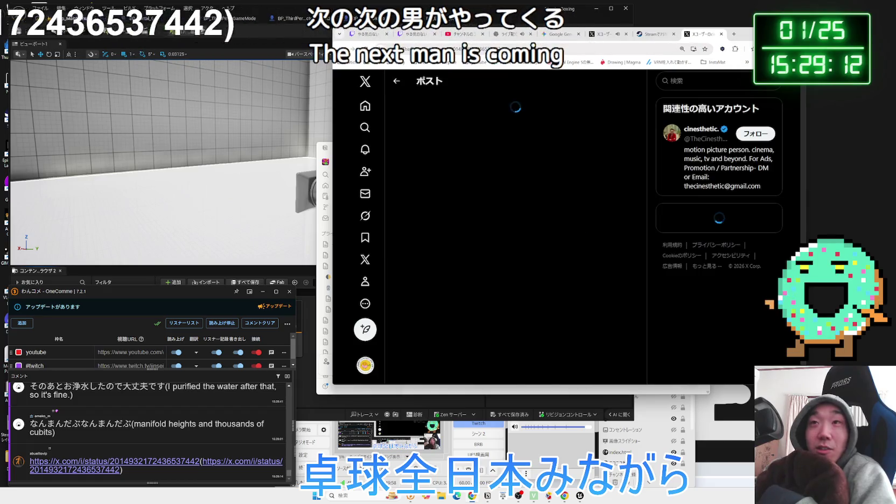
scroll(550, 233, "down", 1)
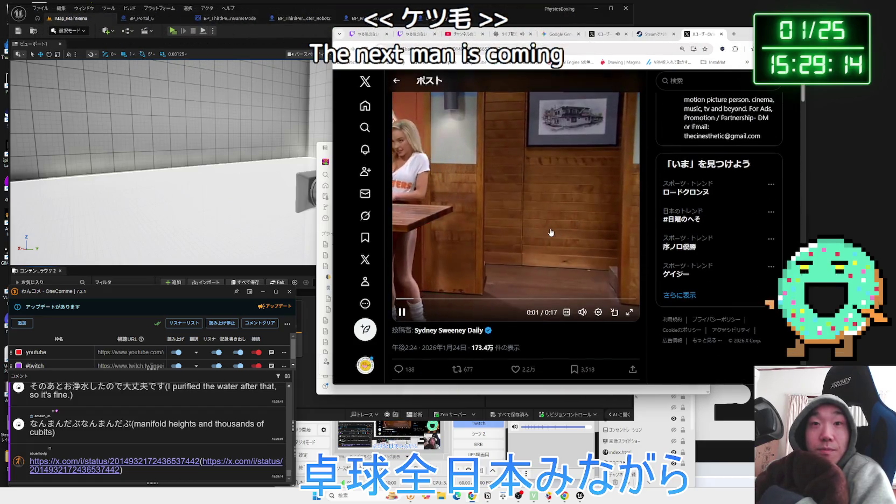
scroll(550, 233, "up", 1)
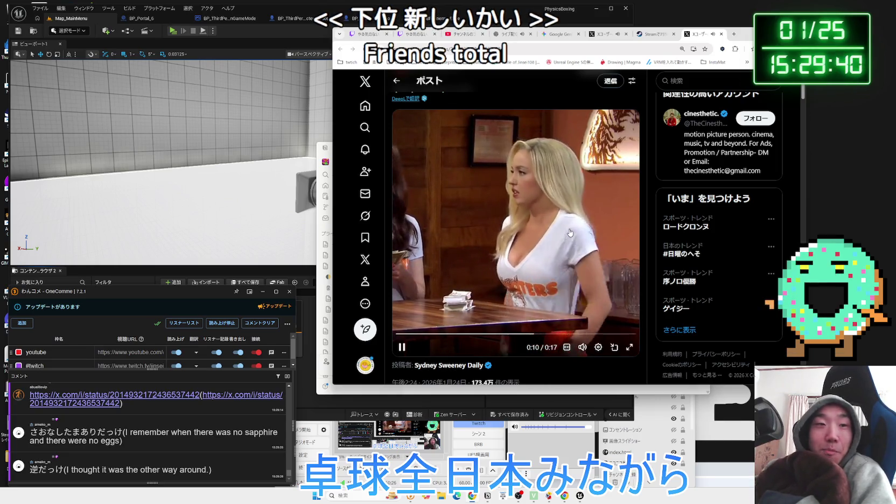
scroll(552, 257, "down", 1)
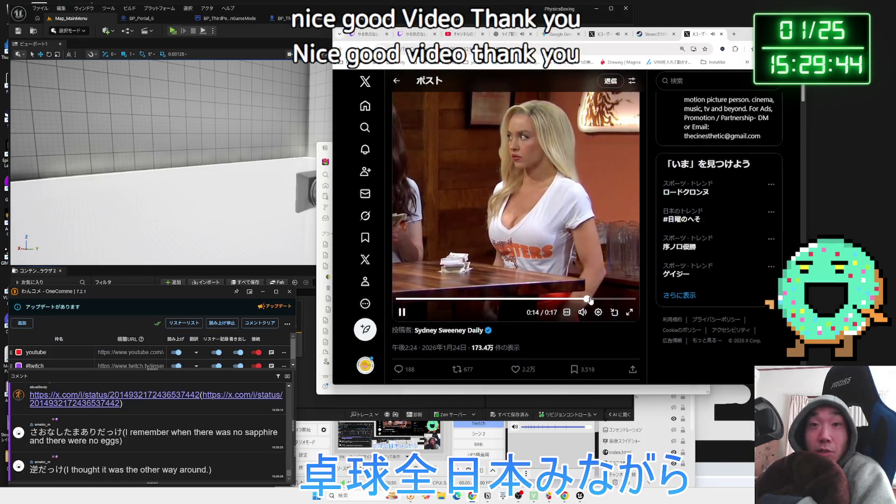
scroll(591, 300, "up", 1)
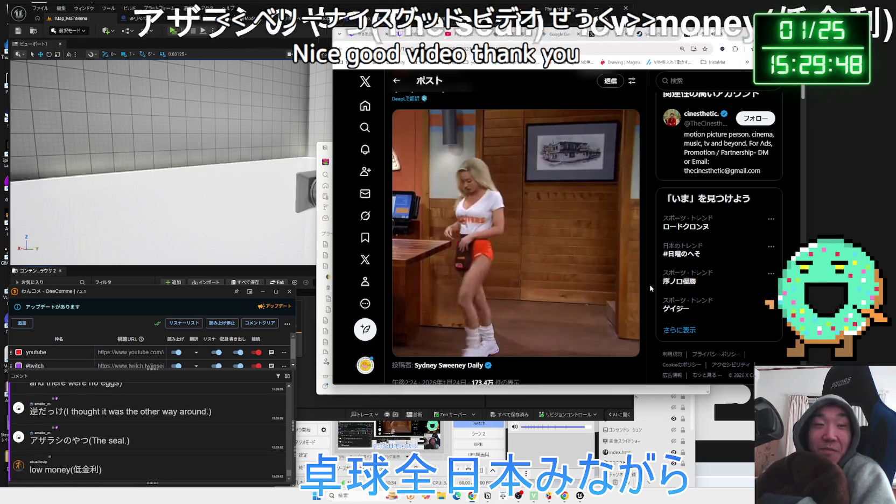
mouse_move(507, 288)
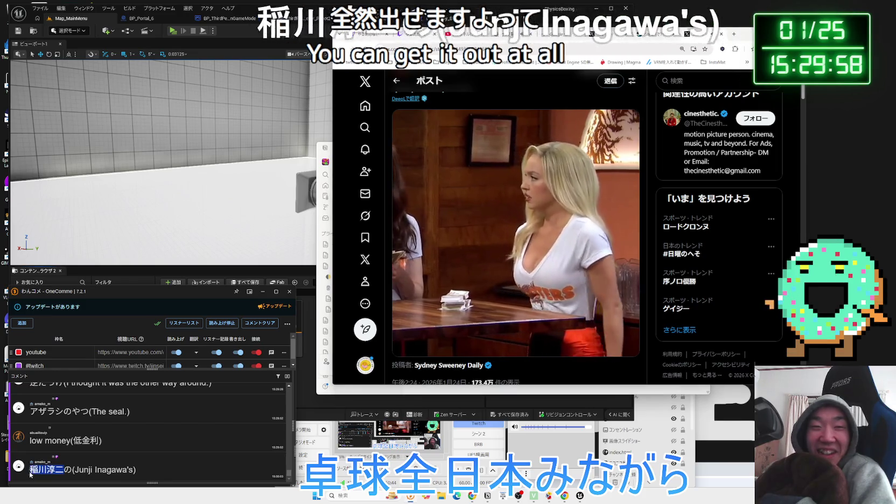
double_click(46, 470)
right_click(44, 466)
Search Google for the name from chat with アザラシ added to the query.
left_click(44, 453)
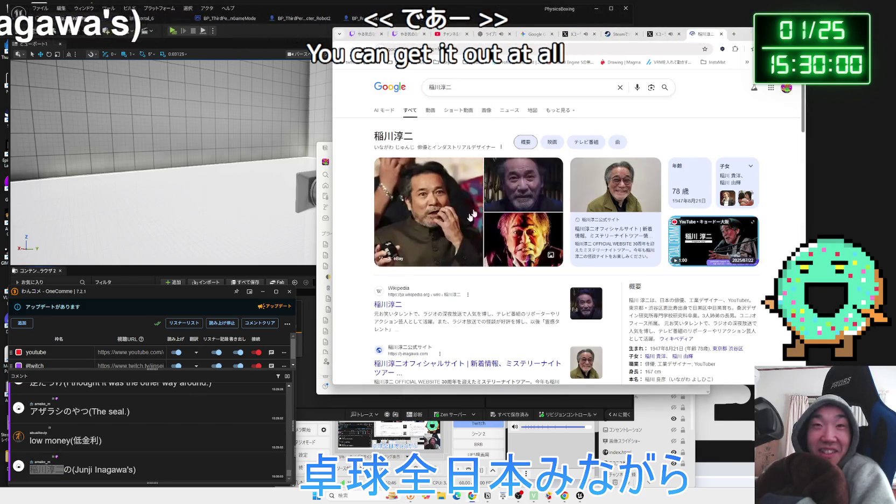
left_click(511, 94)
type("あざらし")
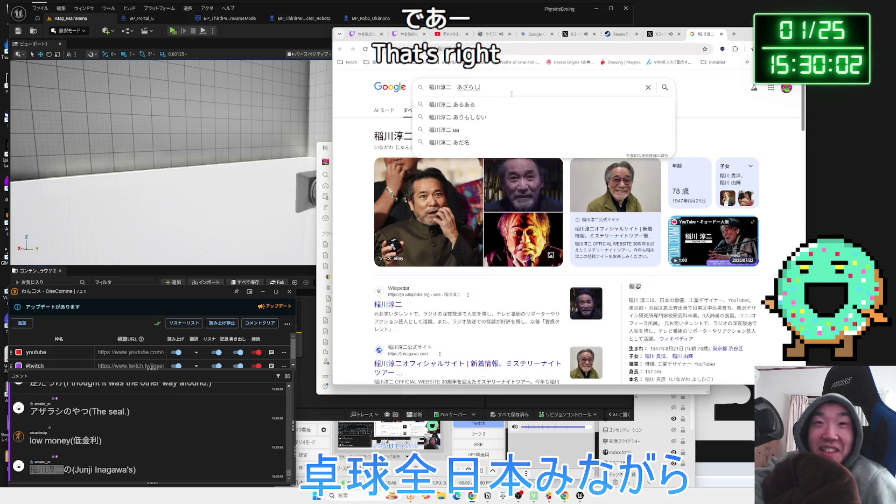
key("space")
key("Return")
key("Return")
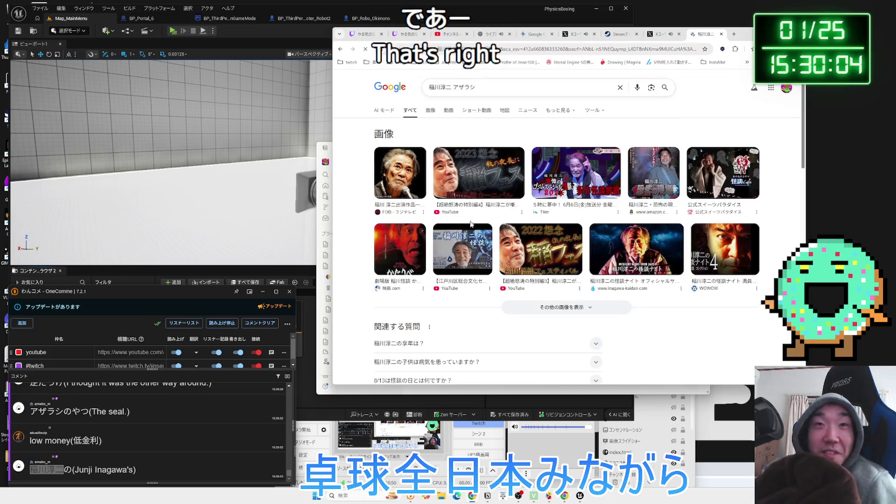
Browse the アザラシ results, select the latest chat comment's text, and switch the stream to the webcam scene.
scroll(469, 230, "down", 5)
scroll(470, 229, "down", 3)
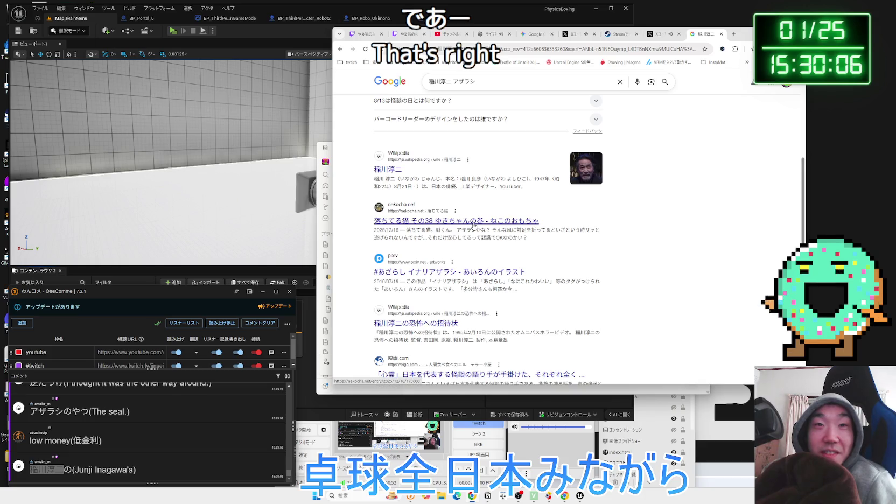
scroll(473, 225, "down", 5)
scroll(518, 232, "down", 5)
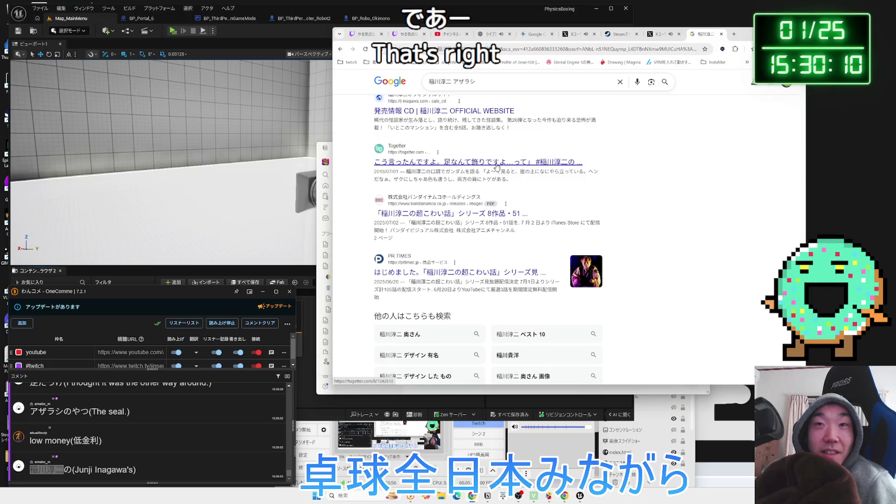
scroll(548, 221, "down", 3)
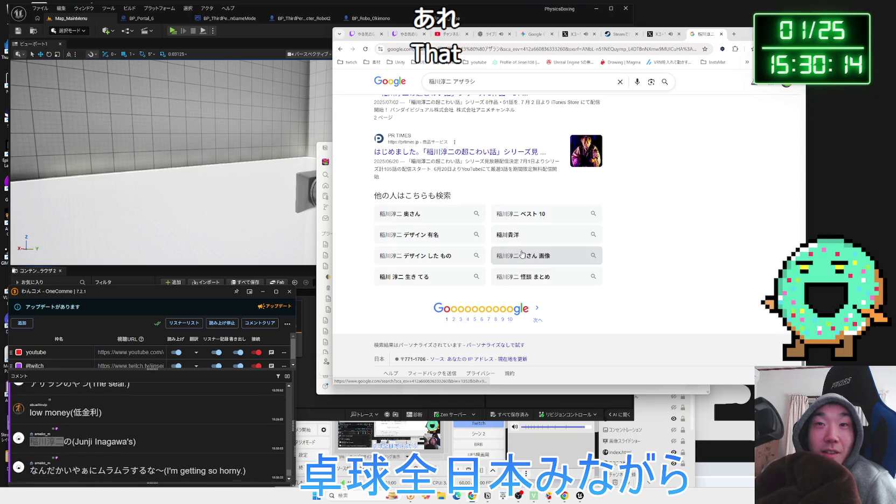
scroll(483, 221, "up", 10)
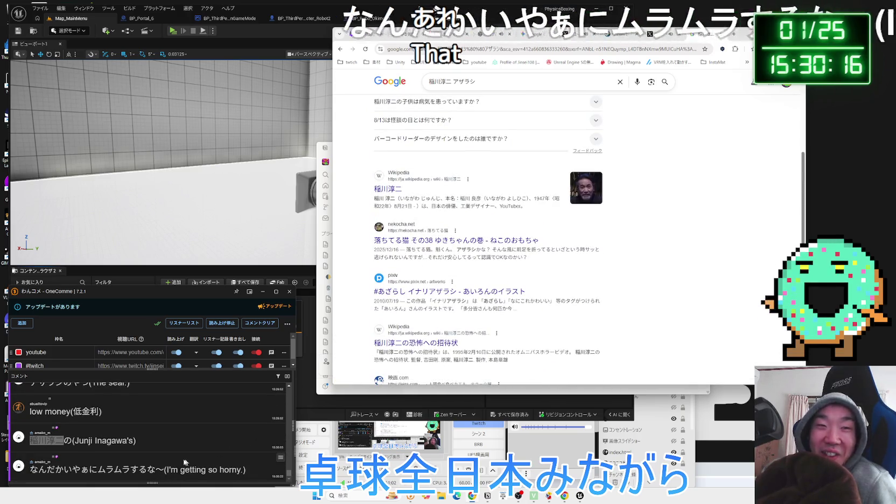
mouse_move(155, 469)
left_mouse_down()
mouse_move(33, 472)
mouse_move(733, 33)
left_mouse_up()
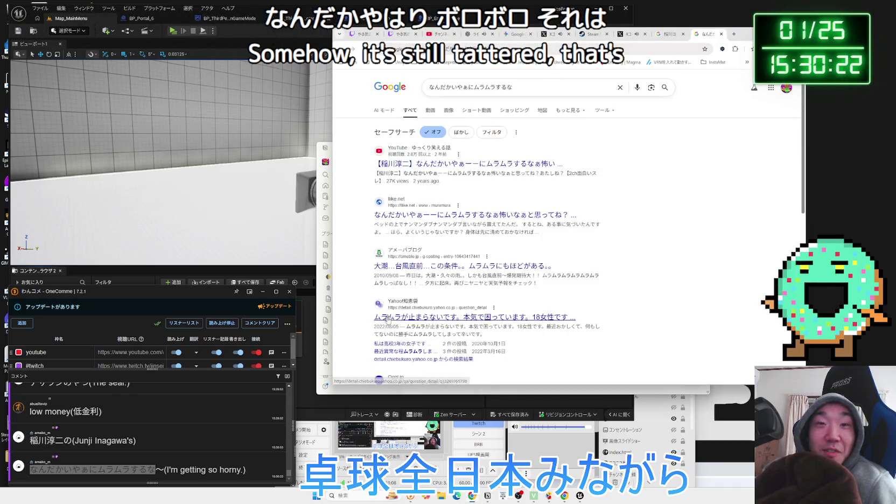
left_click(485, 428)
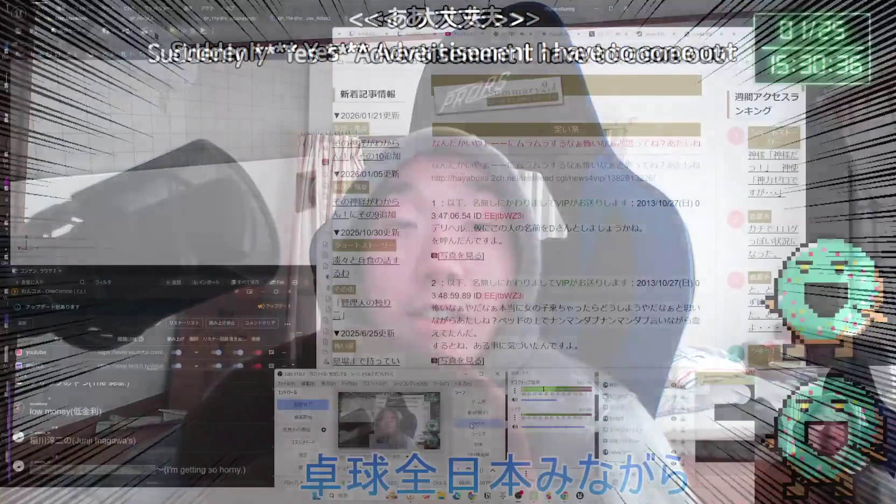
Highlight several lines of the second post in the 2ch horror story.
scroll(525, 233, "down", 3)
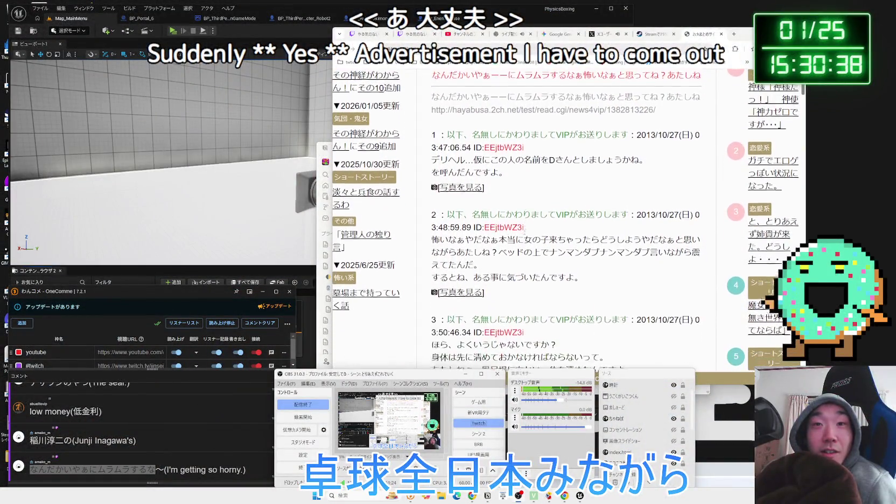
left_click_drag(507, 180, 608, 181)
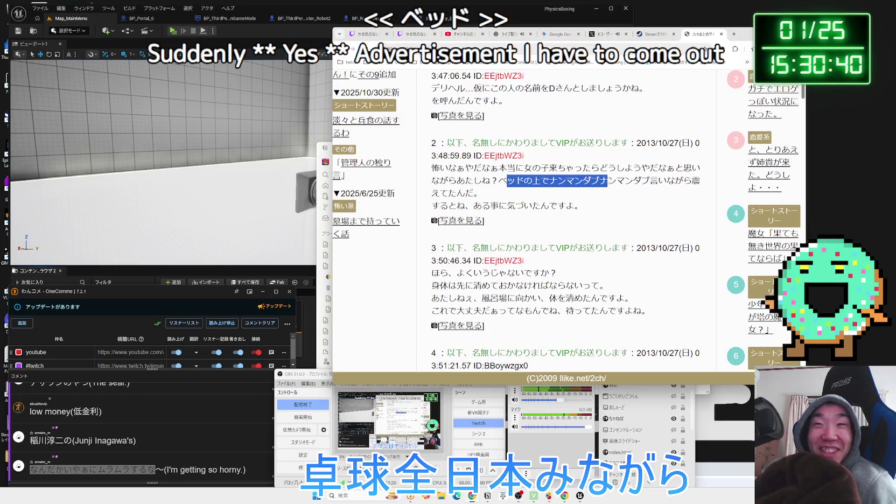
mouse_move(675, 181)
left_mouse_down()
mouse_move(484, 193)
mouse_move(564, 182)
left_mouse_up()
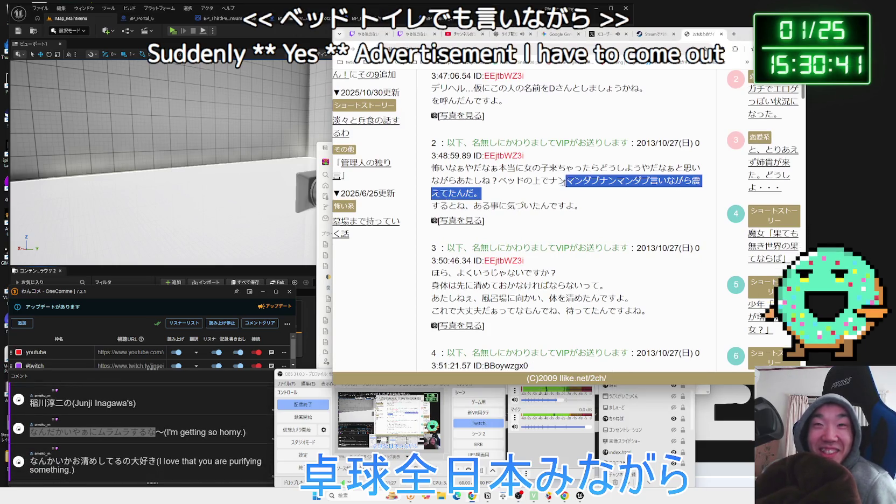
left_click(471, 174)
left_click_drag(470, 175, 576, 207)
left_click(590, 224)
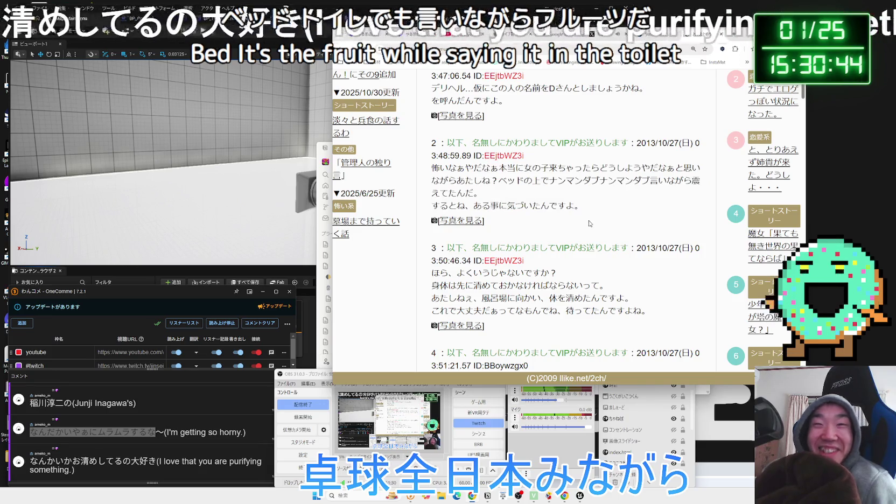
scroll(588, 229, "down", 1)
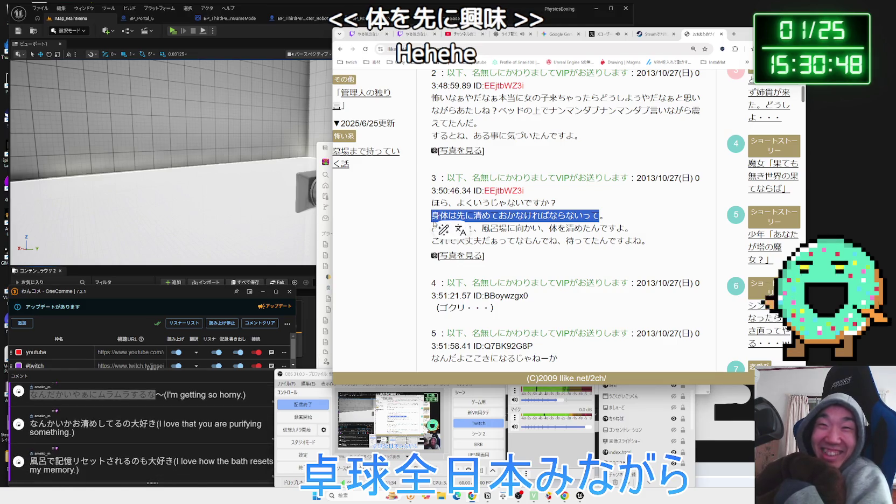
Send the third post's line about purifying the body to DeepL, then open the attached photo 4.jpg.
mouse_move(575, 229)
left_mouse_down()
mouse_move(606, 228)
mouse_move(529, 228)
mouse_move(449, 216)
mouse_move(441, 203)
mouse_move(644, 242)
mouse_move(440, 202)
left_mouse_up()
left_click(628, 230)
left_click(555, 229)
scroll(555, 229, "down", 3)
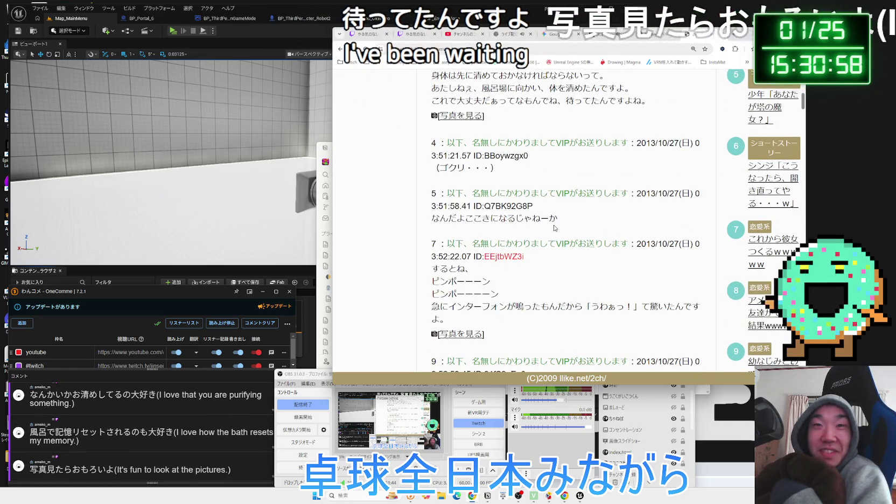
scroll(555, 228, "down", 2)
left_click(456, 267)
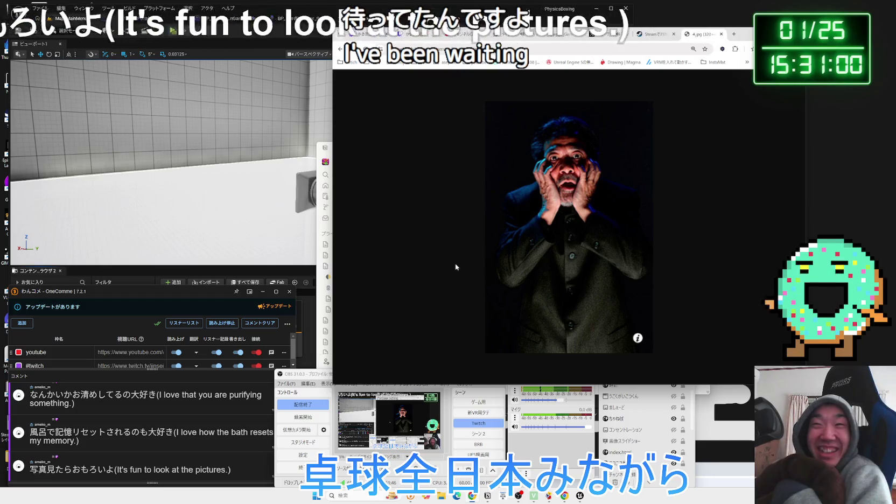
Reopen the recently closed search results tab from Chrome's main menu.
left_click(703, 36)
left_click(702, 36)
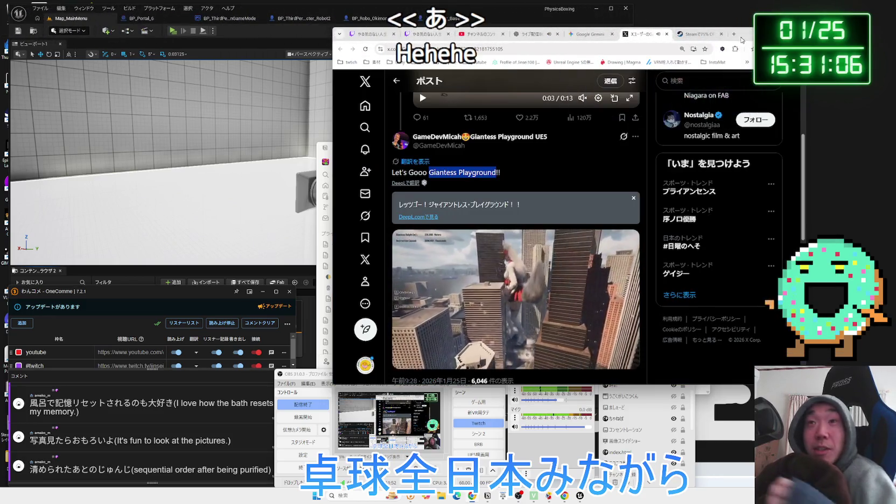
left_click(734, 34)
left_click(747, 62)
key("alt+f")
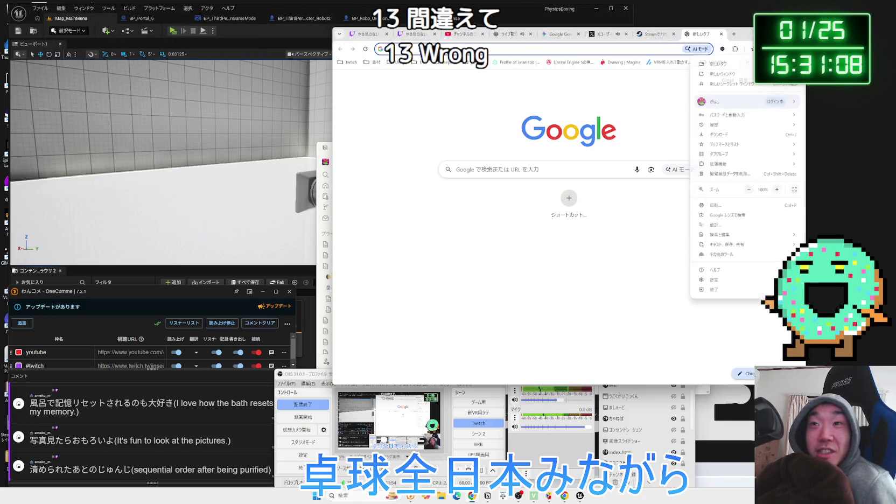
mouse_move(716, 128)
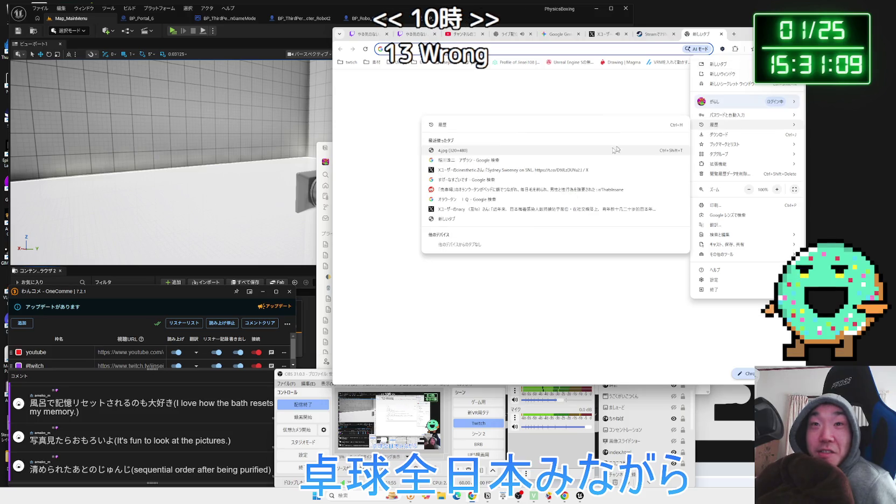
left_click(543, 160)
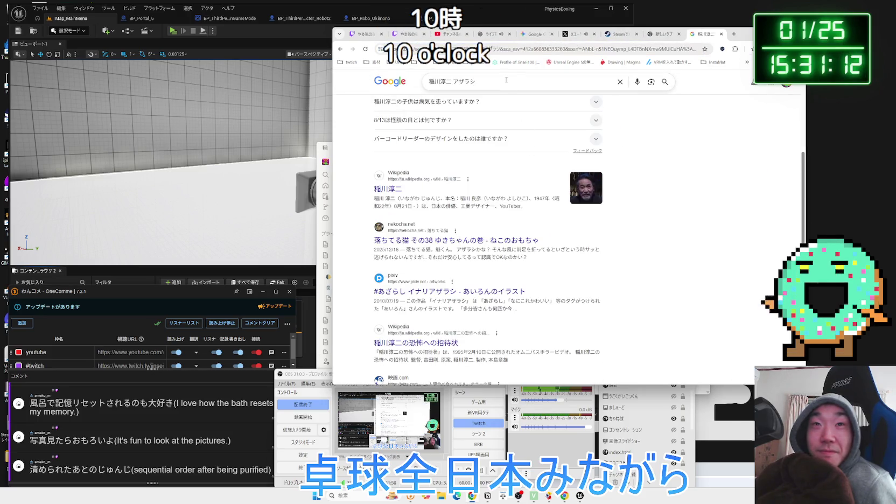
Search for 'アンディ・クルス'.
left_click(506, 80)
key("BackSpace")
type("アンディ・クルス")
key("Return")
left_click(620, 88)
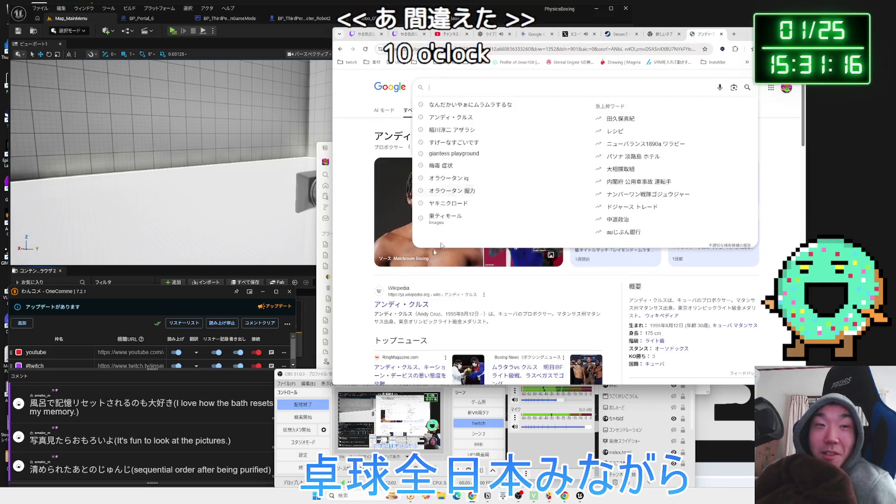
Open the liike.net horror story result from the search.
left_click_drag(165, 442, 31, 442)
right_click(50, 443)
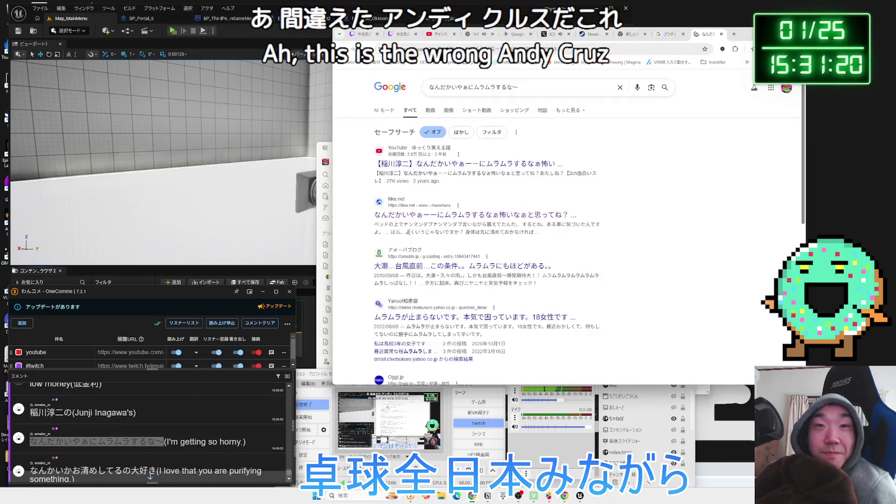
left_click(440, 216)
Read post 15 of the thread and view its attached photo.
scroll(583, 226, "down", 15)
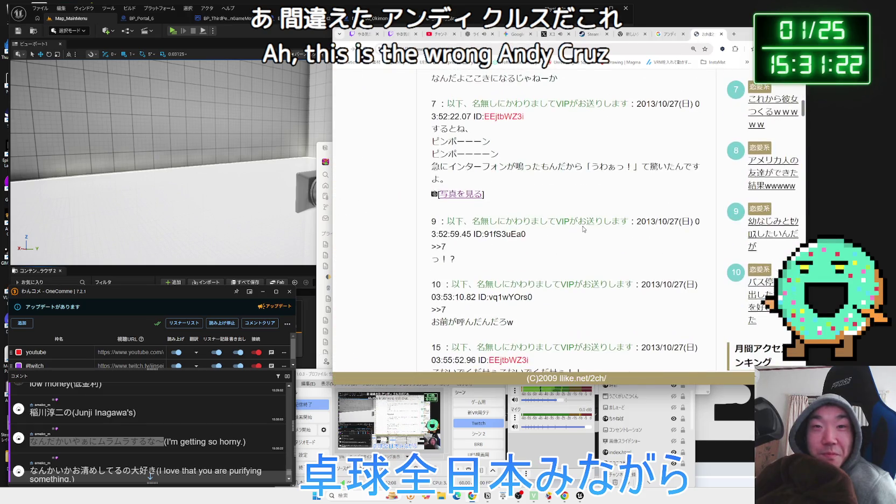
scroll(585, 228, "up", 1)
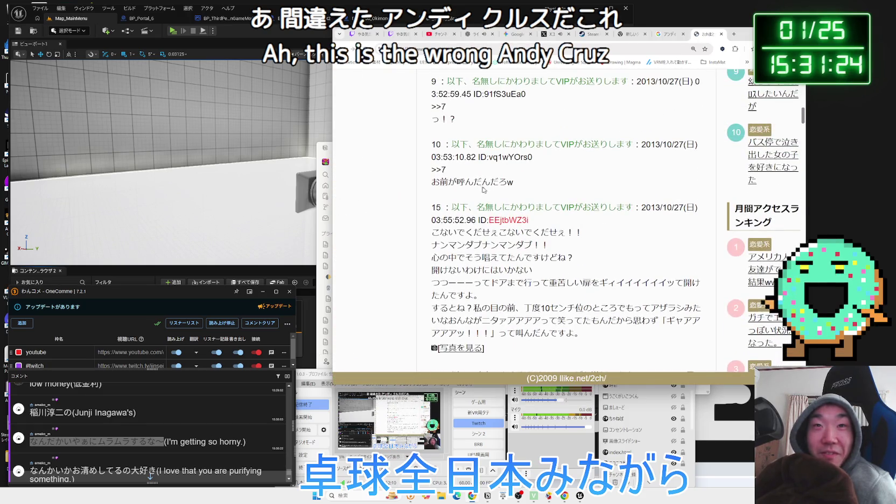
scroll(512, 193, "down", 2)
mouse_move(445, 139)
left_mouse_down()
mouse_move(571, 177)
mouse_move(587, 210)
mouse_move(525, 207)
mouse_move(597, 213)
mouse_move(582, 222)
mouse_move(658, 215)
mouse_move(447, 191)
left_mouse_up()
left_click(572, 223)
left_click(459, 242)
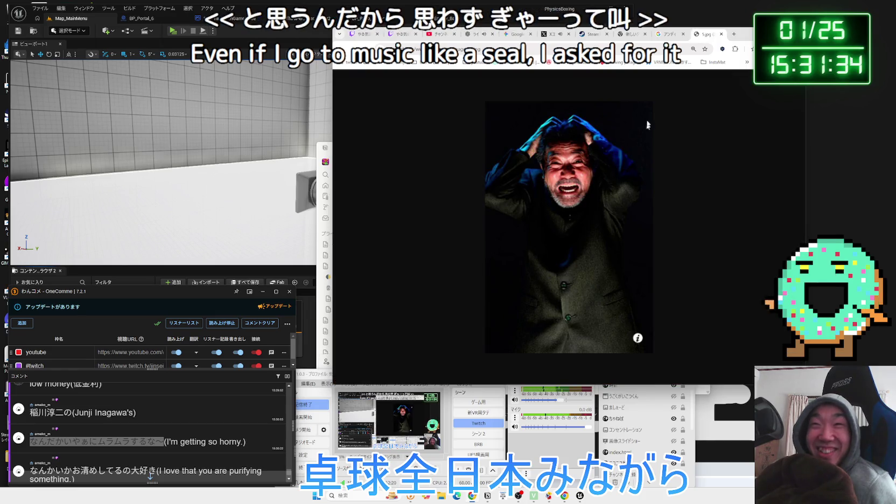
left_click(521, 202)
Read post 19's 120-minute line and view its attached photo.
scroll(528, 226, "down", 6)
scroll(549, 214, "down", 3)
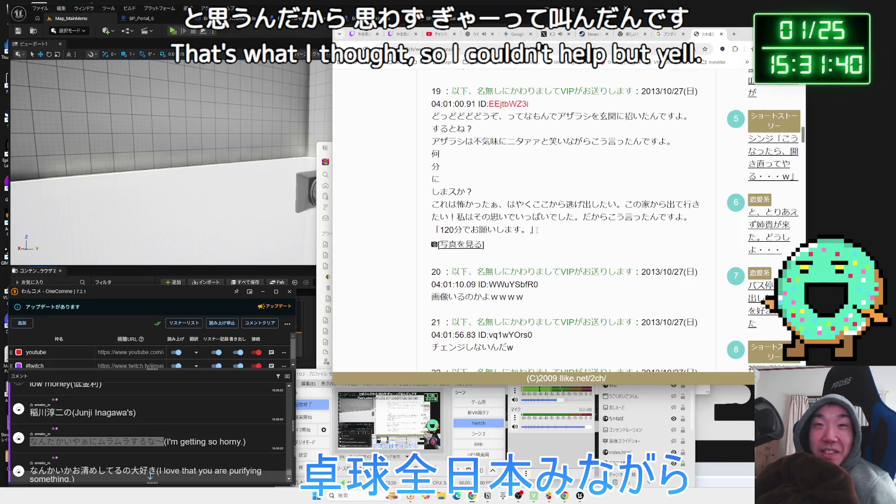
left_click_drag(487, 230, 450, 230)
left_click(460, 244)
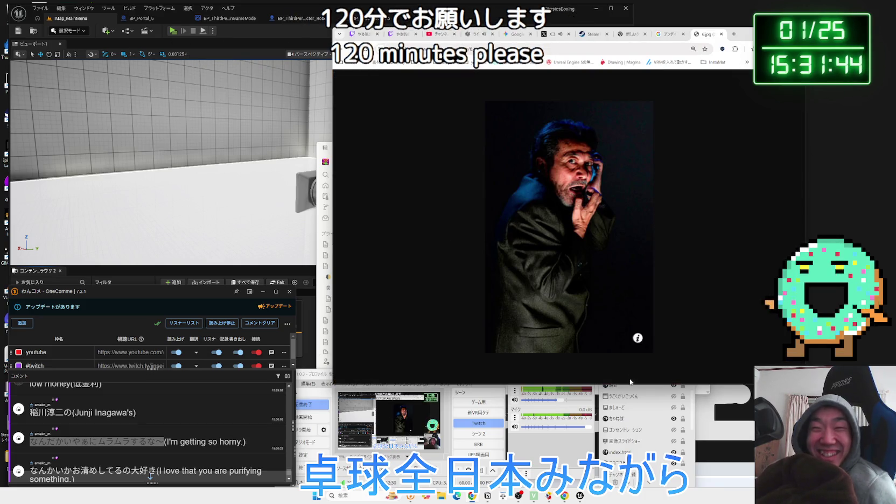
left_click_drag(626, 384, 627, 451)
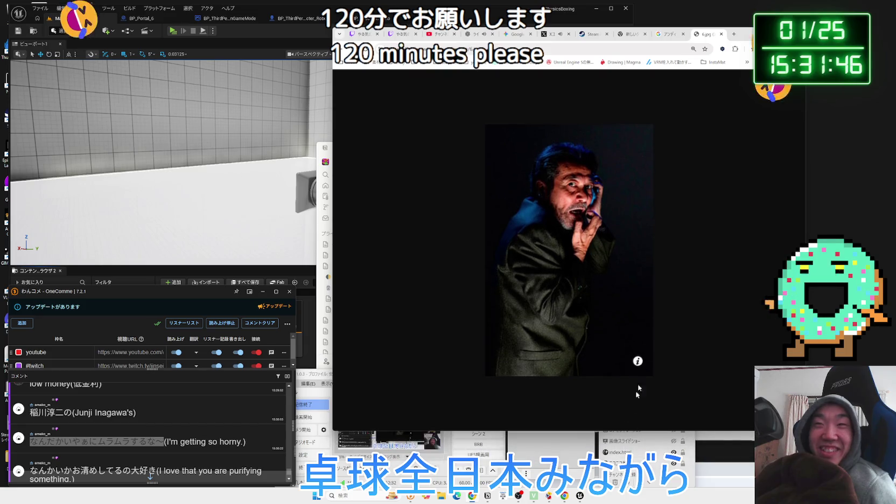
key("alt+Left")
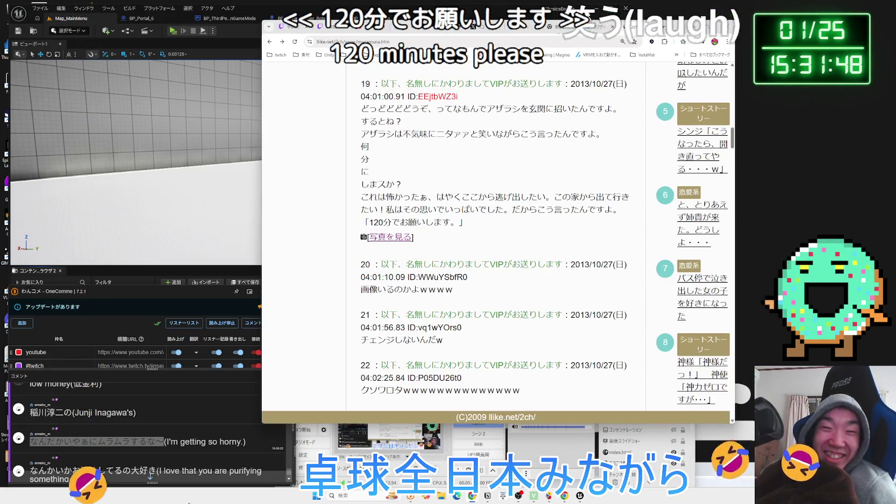
left_click(478, 181)
Read through post 26 and view its attached photo.
scroll(483, 188, "down", 3)
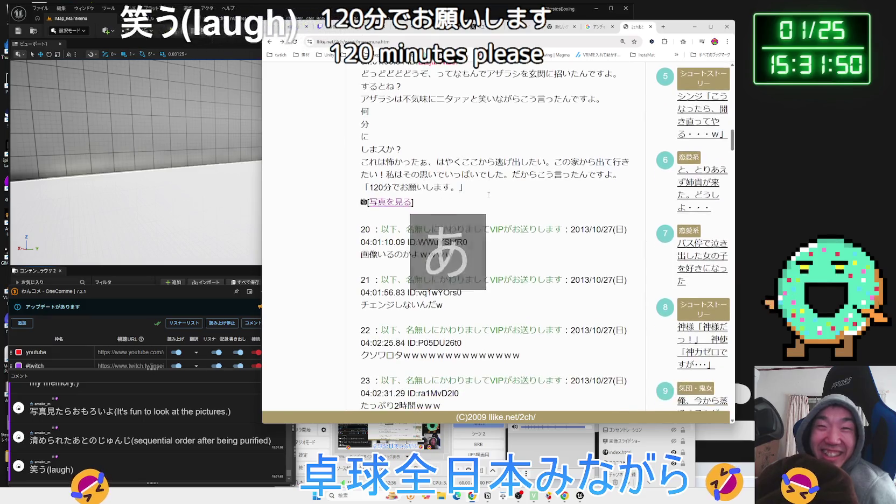
scroll(488, 198, "down", 1)
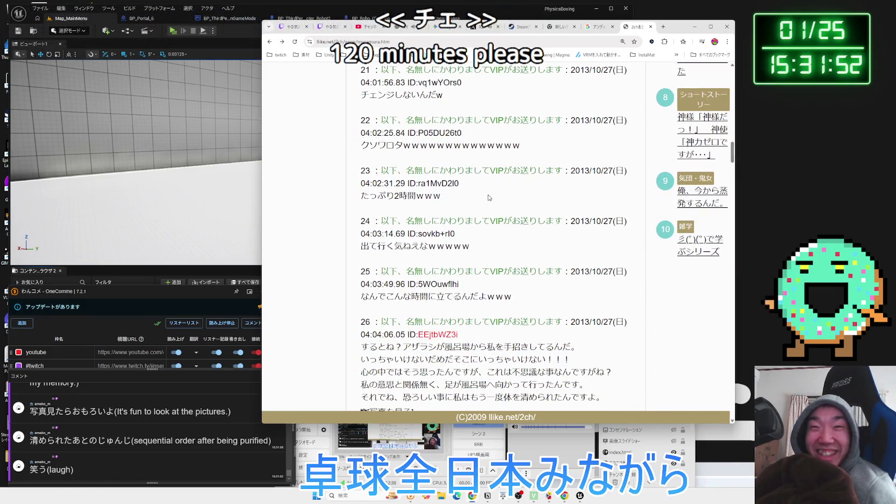
scroll(455, 200, "down", 3)
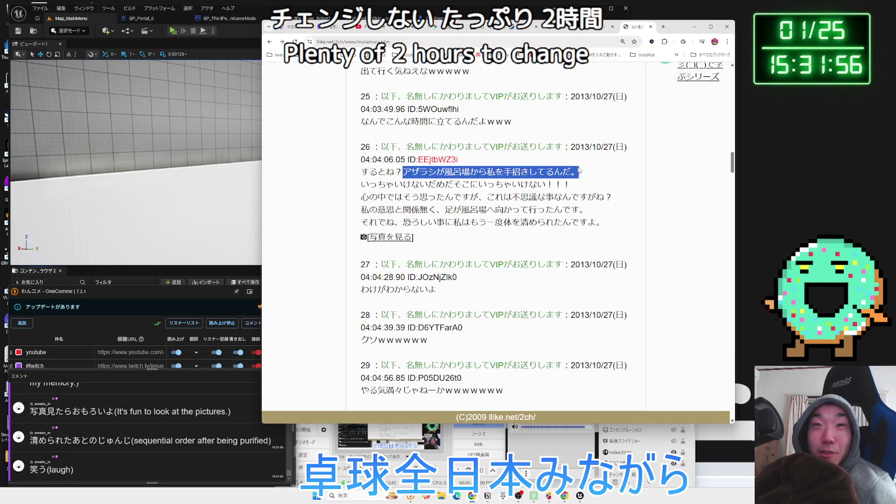
mouse_move(579, 170)
left_mouse_down()
mouse_move(377, 172)
mouse_move(429, 185)
left_mouse_up()
left_click(377, 173)
left_click_drag(520, 184, 563, 184)
left_click(377, 197)
left_click_drag(378, 197, 605, 198)
left_click_drag(361, 197, 625, 222)
left_click(625, 222)
left_click(388, 237)
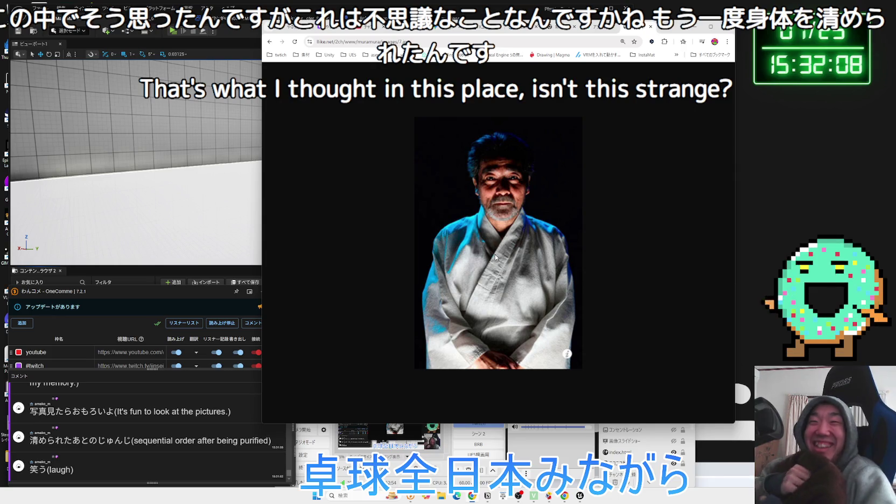
key("alt+Left")
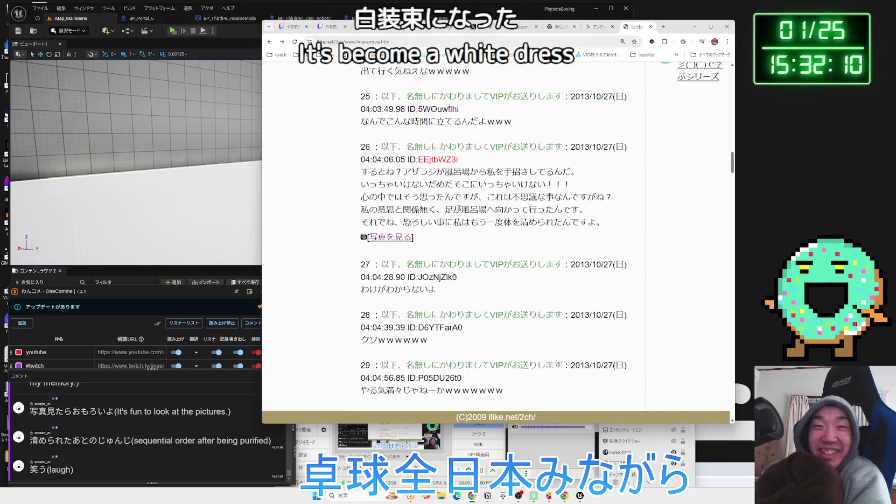
Read post 34's chanting passage and view its attached photo.
scroll(496, 237, "down", 6)
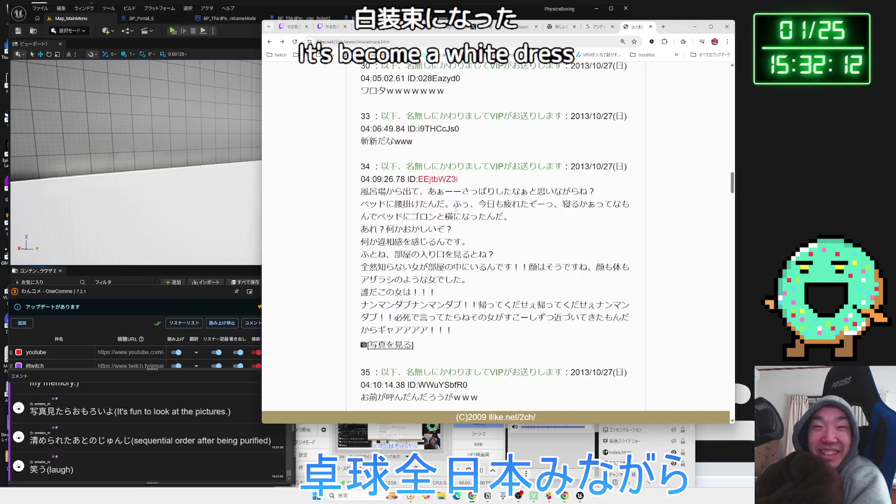
scroll(494, 203, "down", 1)
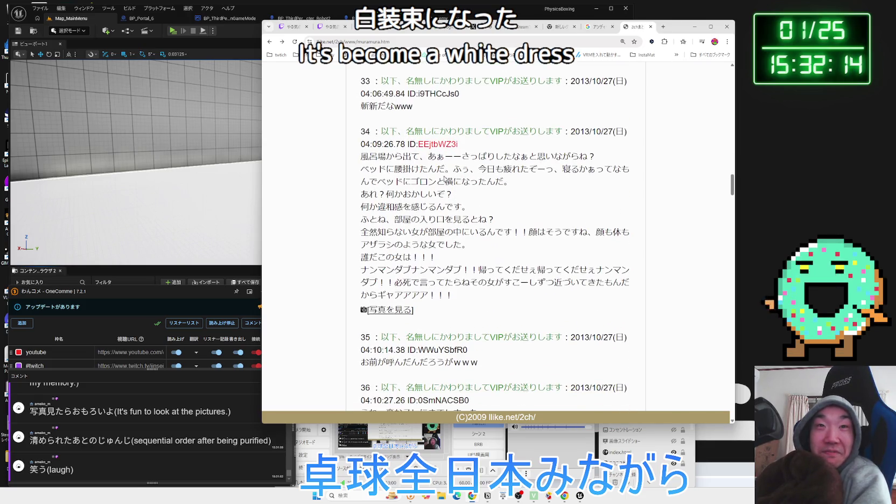
scroll(444, 179, "down", 1)
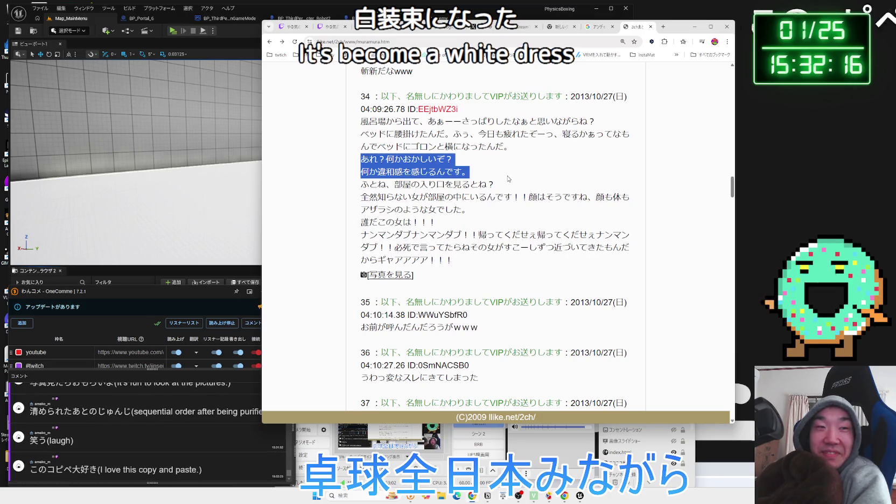
left_click_drag(360, 159, 496, 184)
mouse_move(361, 159)
left_mouse_down()
mouse_move(445, 197)
mouse_move(470, 220)
mouse_move(374, 192)
mouse_move(445, 227)
left_mouse_up()
left_click(470, 220)
left_click(375, 193)
left_click(445, 227)
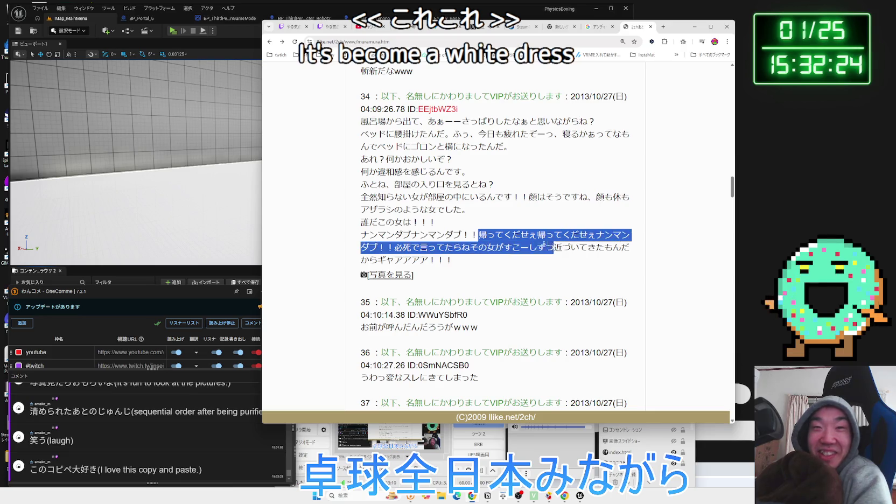
left_click_drag(548, 243, 533, 246)
left_click(533, 245)
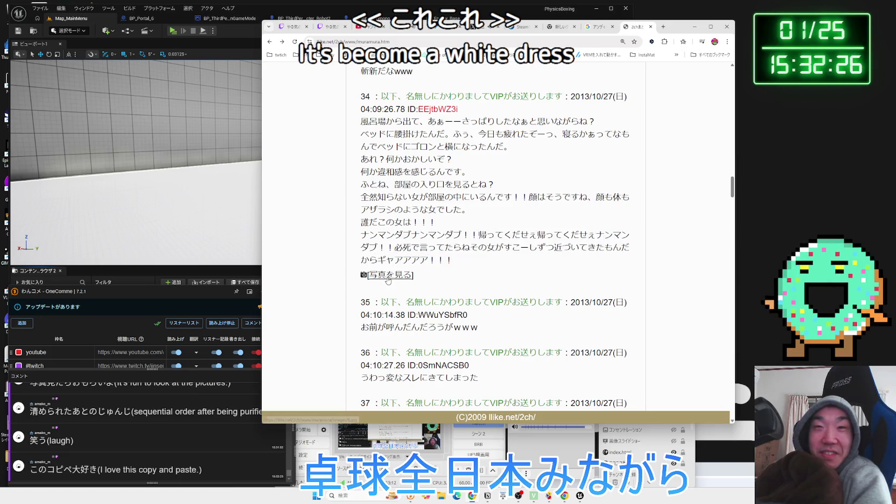
left_click(388, 276)
key("alt+Left")
Scroll to post 40, highlight the woman's warning, and open its photo.
scroll(493, 213, "down", 5)
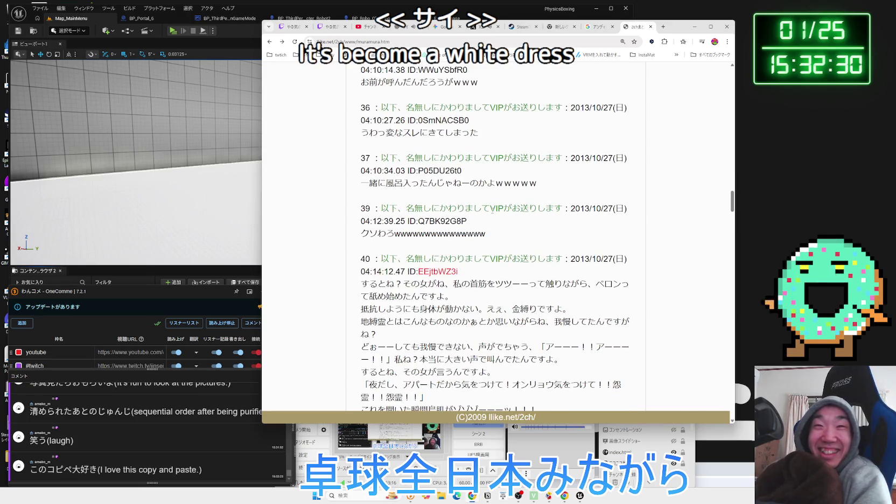
scroll(495, 237, "down", 3)
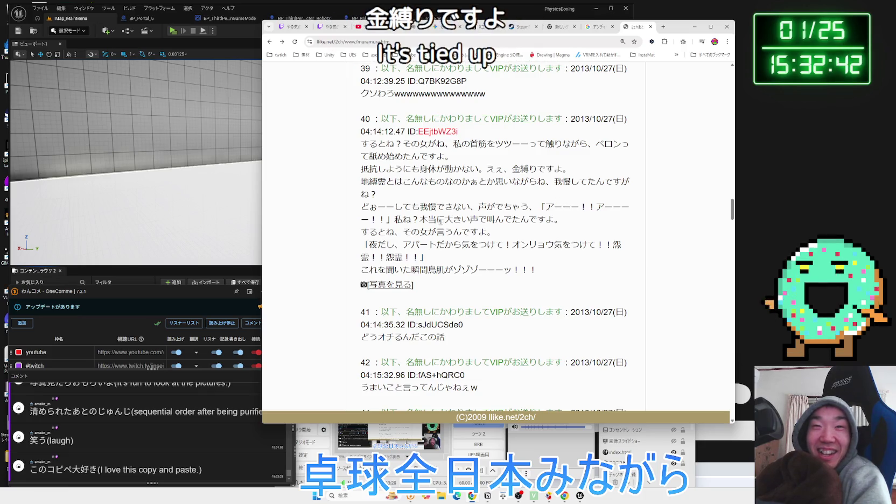
scroll(418, 207, "down", 1)
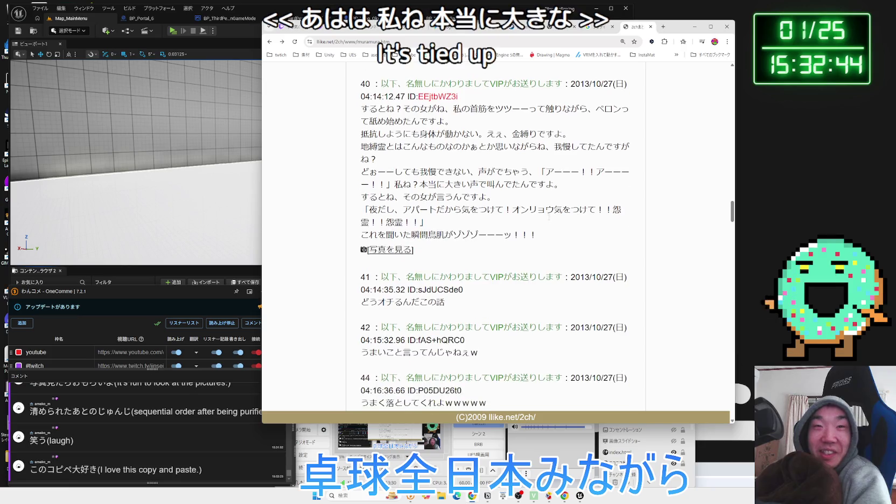
scroll(418, 206, "down", 1)
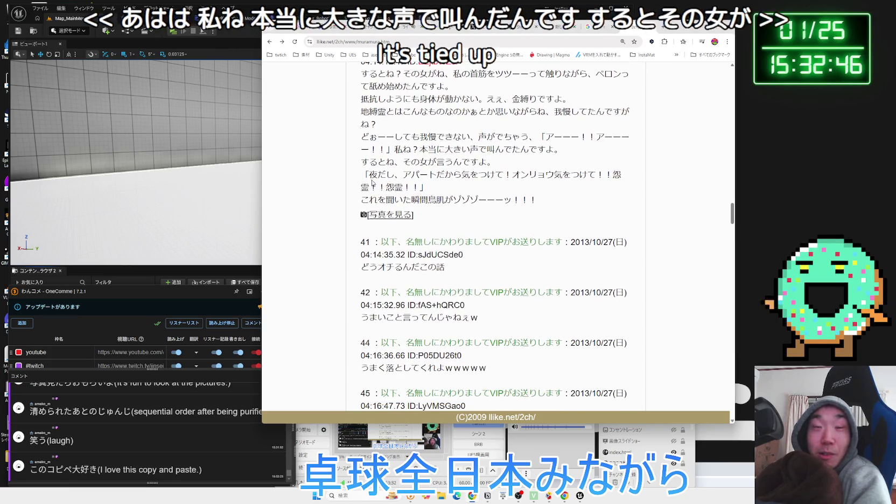
mouse_move(368, 175)
left_mouse_down()
mouse_move(560, 176)
mouse_move(387, 187)
mouse_move(421, 187)
left_mouse_up()
left_click(421, 187)
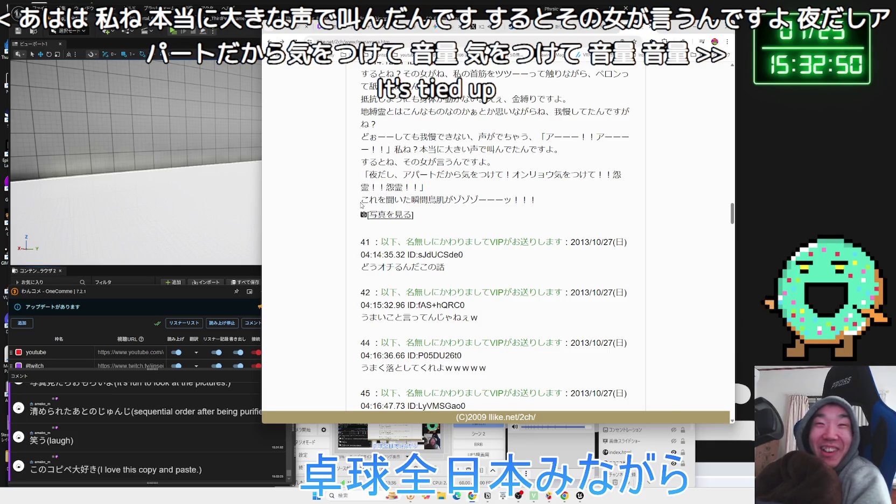
left_click(547, 203)
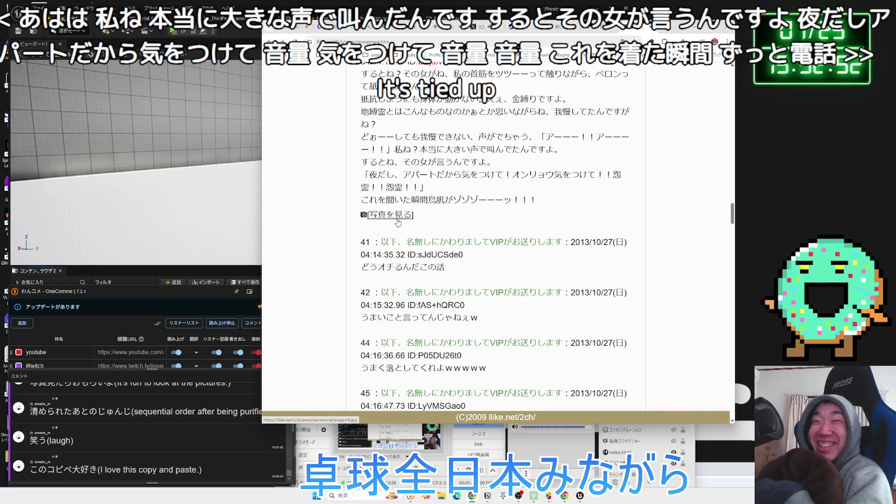
left_click(393, 215)
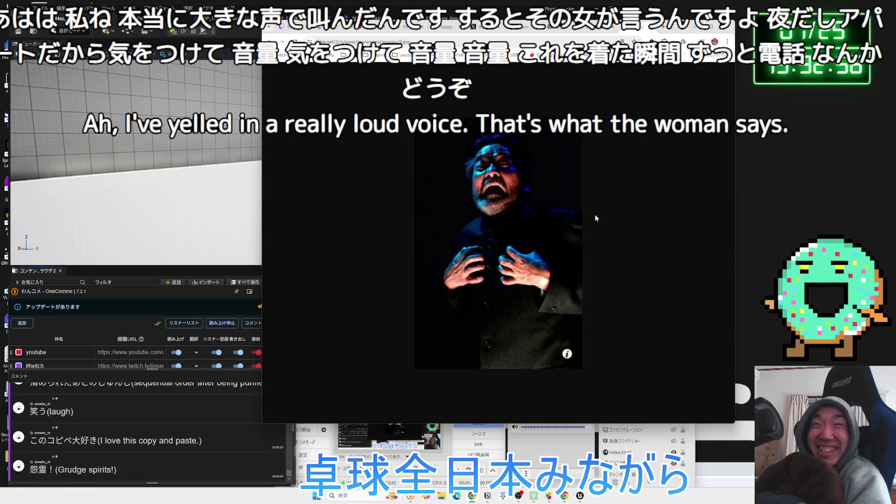
Reread post 40's warning, then view the photo attached to post 47.
key("alt+Left")
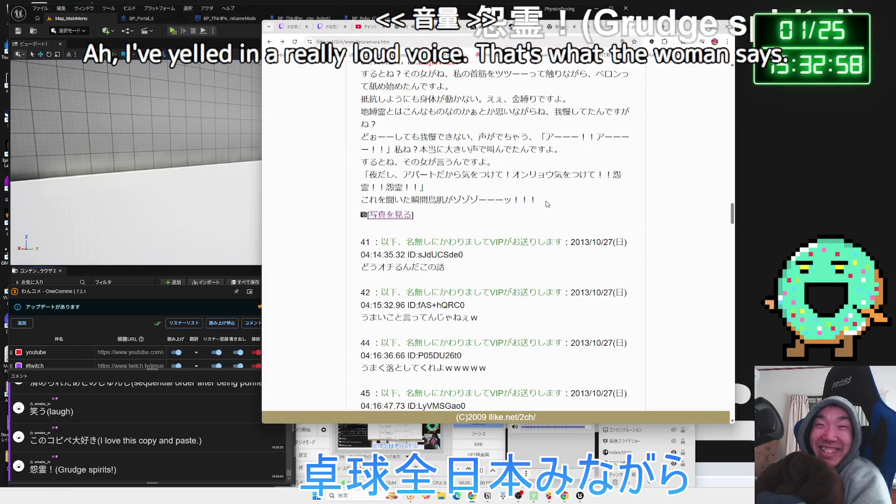
left_click_drag(361, 175, 538, 200)
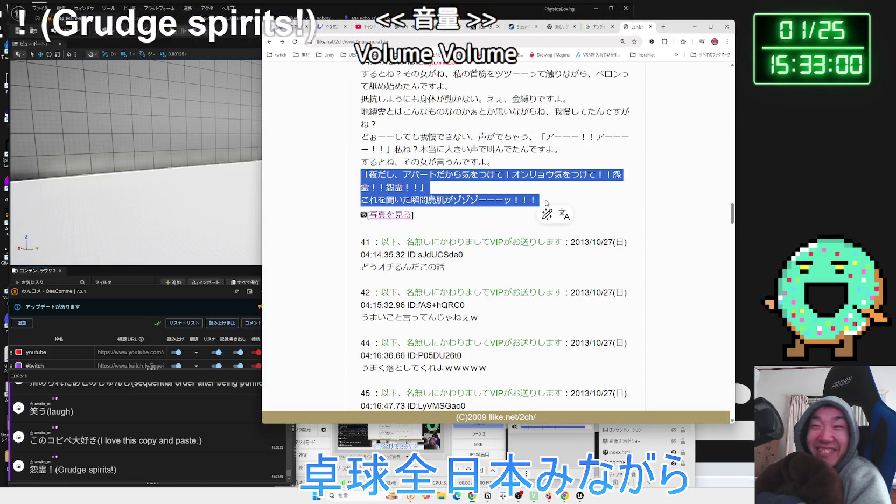
scroll(487, 200, "down", 4)
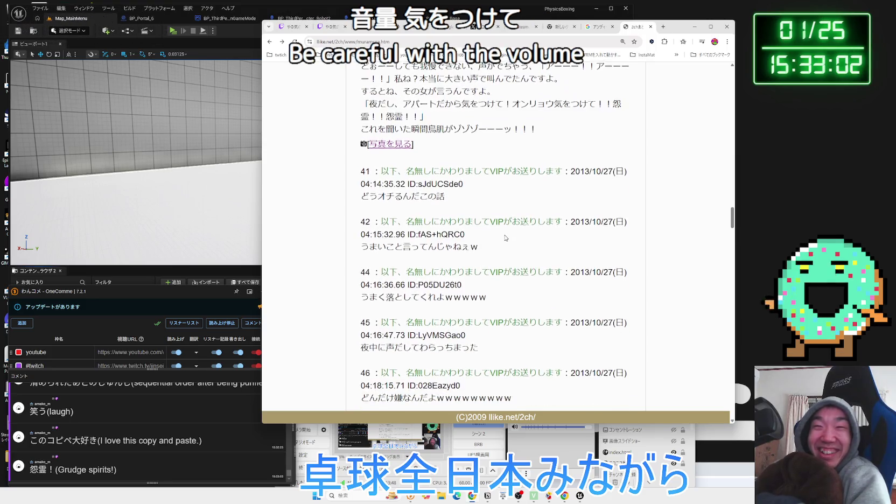
scroll(495, 204, "down", 3)
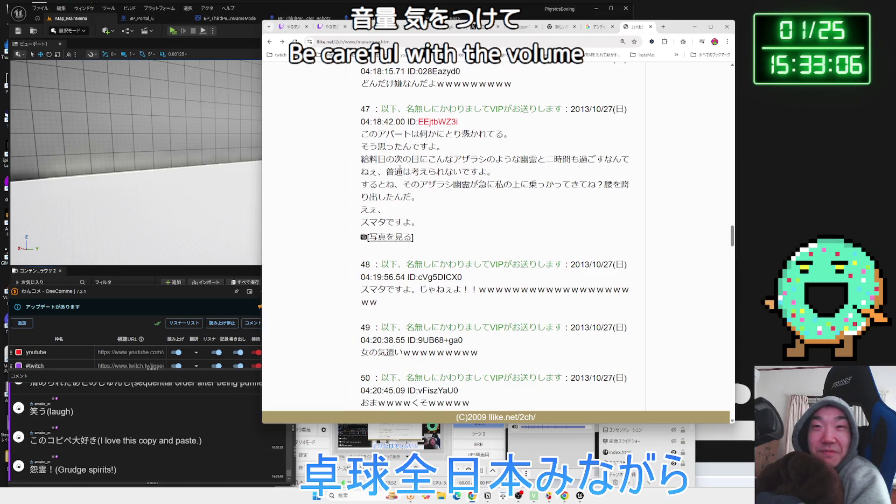
left_click_drag(369, 183, 413, 218)
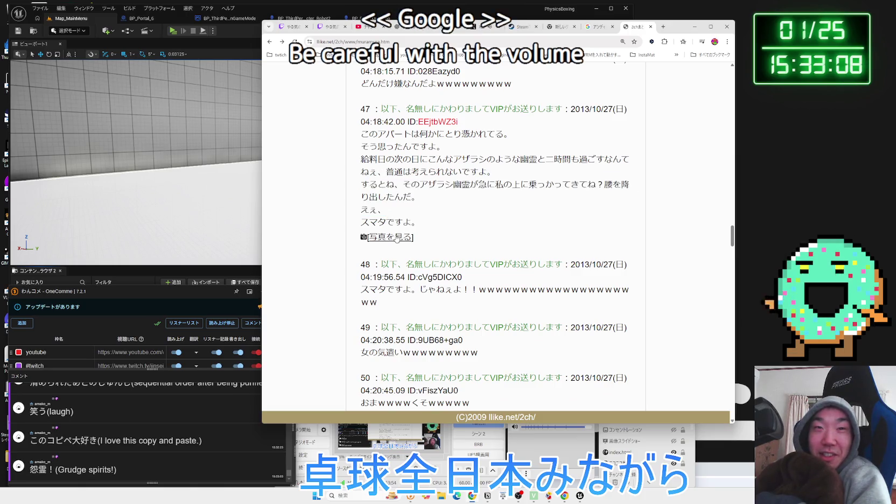
left_click(396, 237)
key("alt+Left")
Read down to post 54, highlighting the seal's shouting line.
scroll(493, 230, "down", 2)
scroll(493, 230, "down", 5)
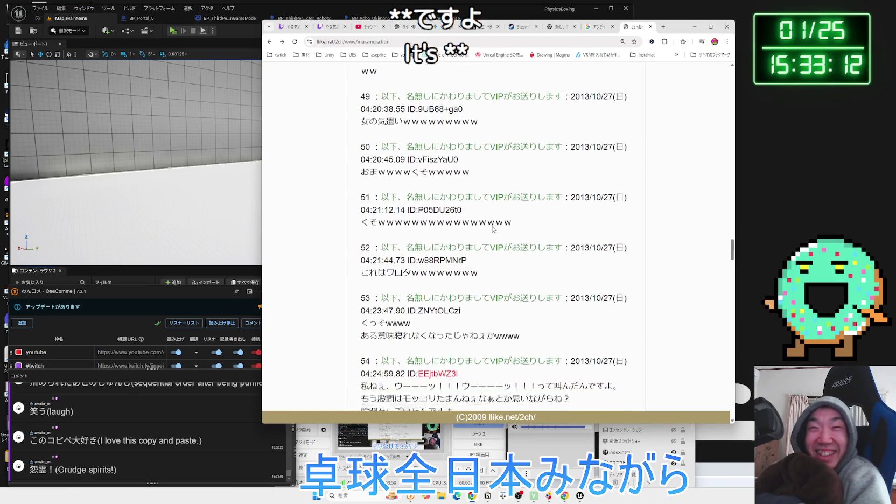
scroll(493, 230, "down", 2)
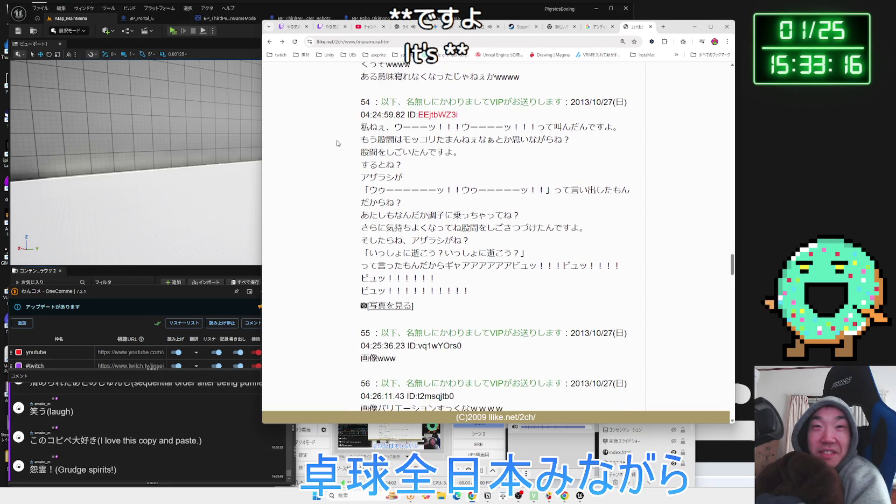
left_click_drag(572, 138, 368, 139)
left_click(368, 139)
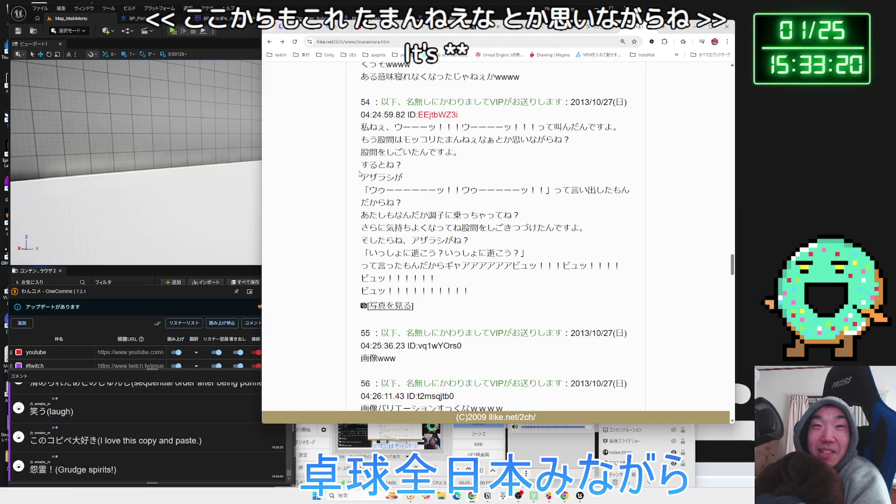
scroll(367, 156, "down", 1)
left_click_drag(367, 154, 632, 157)
left_click(563, 171)
Read post 54's closing scream lines and open its photo, 1.jpg.
scroll(535, 161, "down", 1)
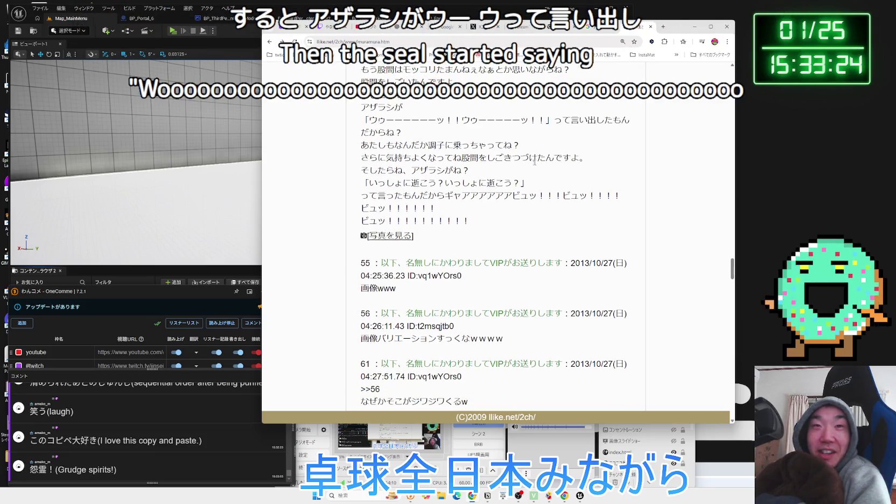
left_click_drag(370, 153, 517, 146)
left_click(535, 157)
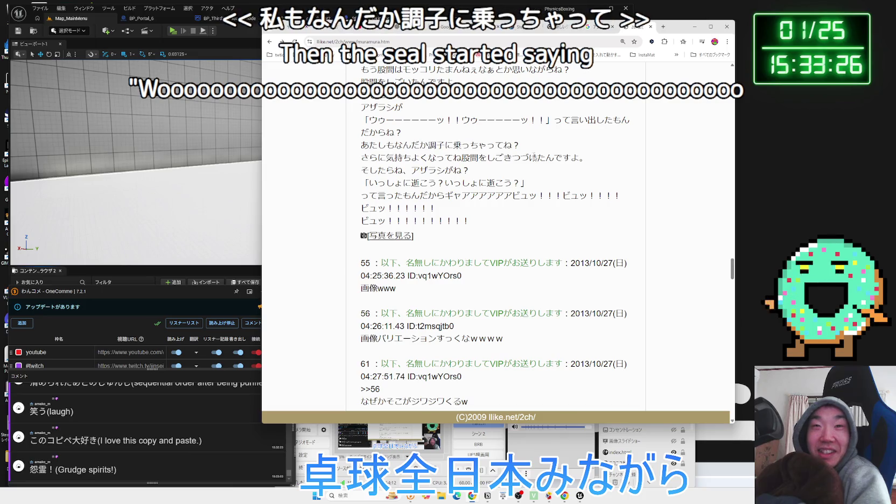
double_click(524, 183)
left_click_drag(368, 183, 530, 184)
left_click(534, 194)
left_click_drag(444, 196, 525, 213)
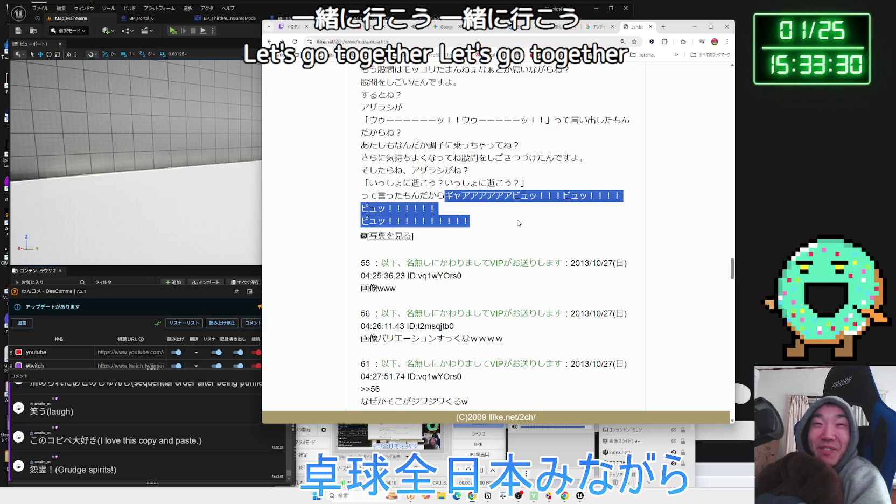
left_click(518, 222)
left_click(400, 241)
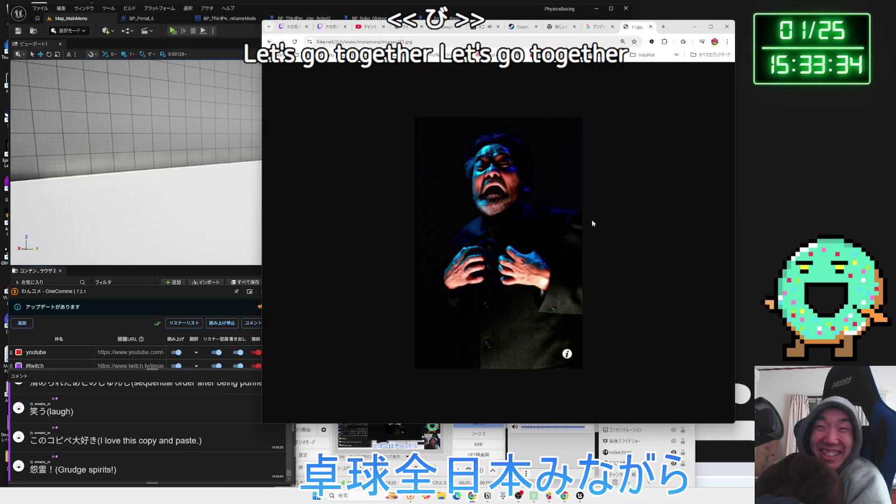
View the photo attached to post 59.
key("alt+Left")
scroll(497, 198, "down", 3)
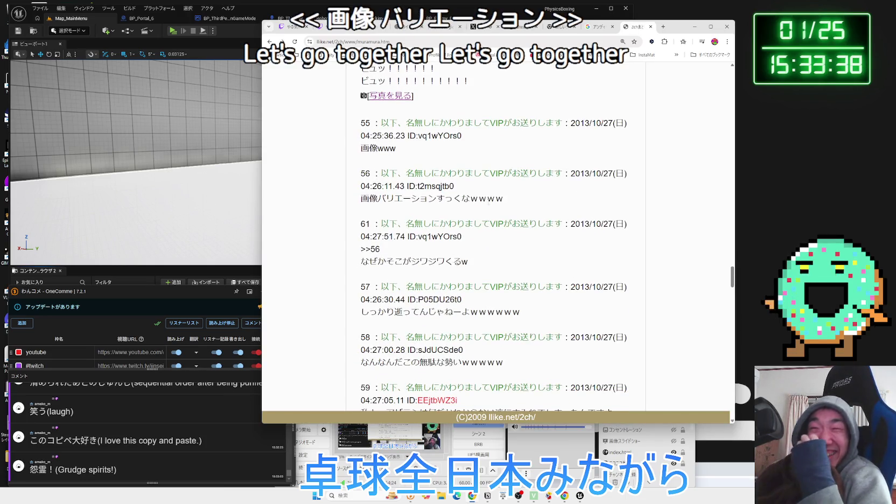
scroll(489, 200, "down", 4)
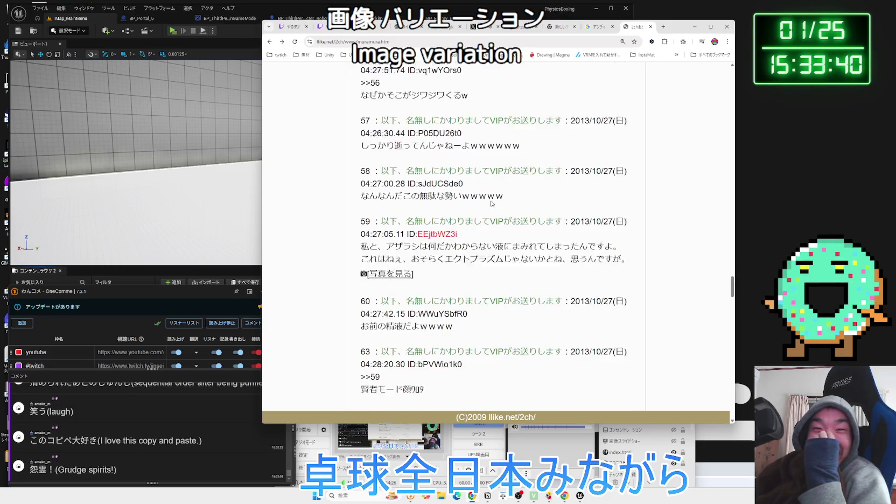
scroll(495, 203, "down", 2)
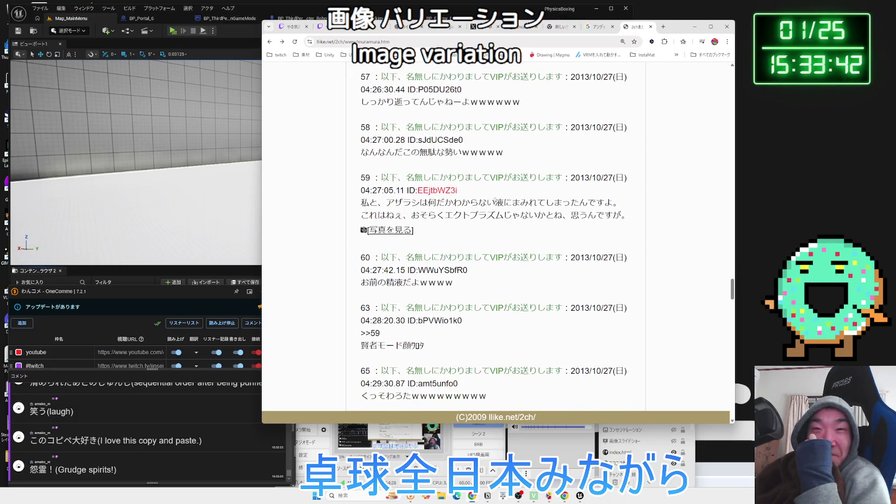
left_click(393, 196)
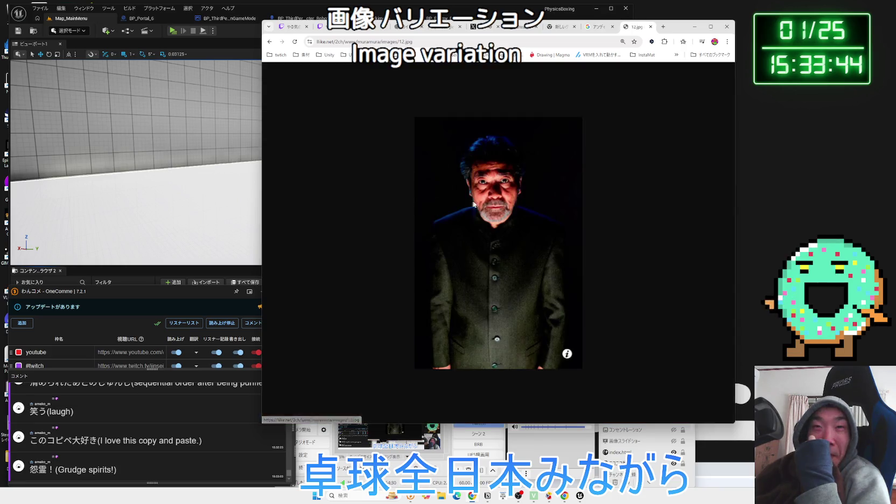
key("alt+Left")
Read post 66's payday sentence and view its attached photo.
scroll(501, 198, "down", 4)
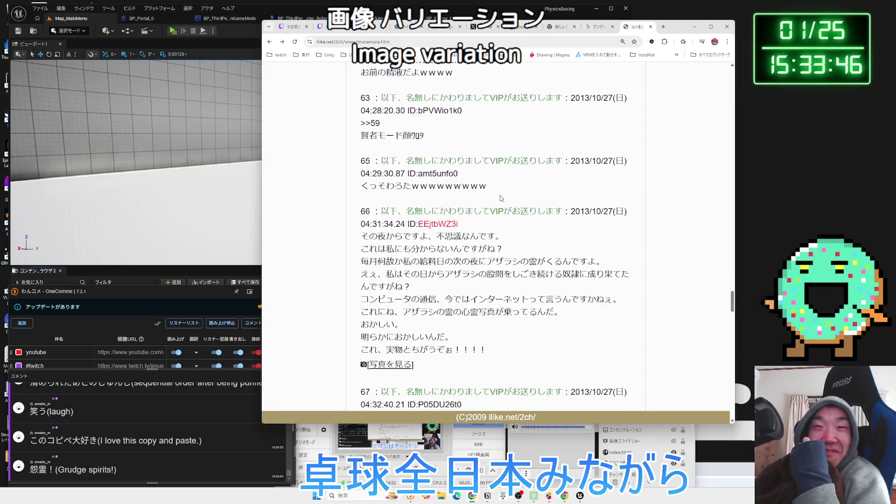
scroll(501, 198, "down", 2)
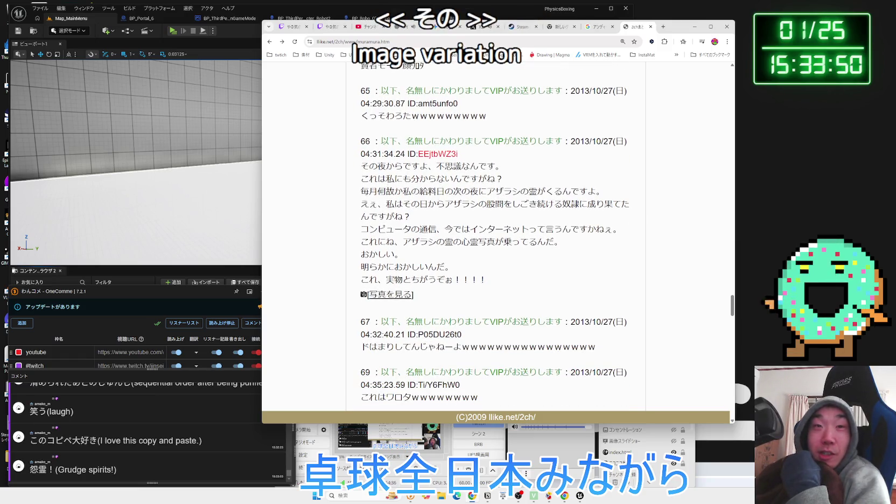
left_click_drag(378, 192, 605, 192)
left_click(574, 213)
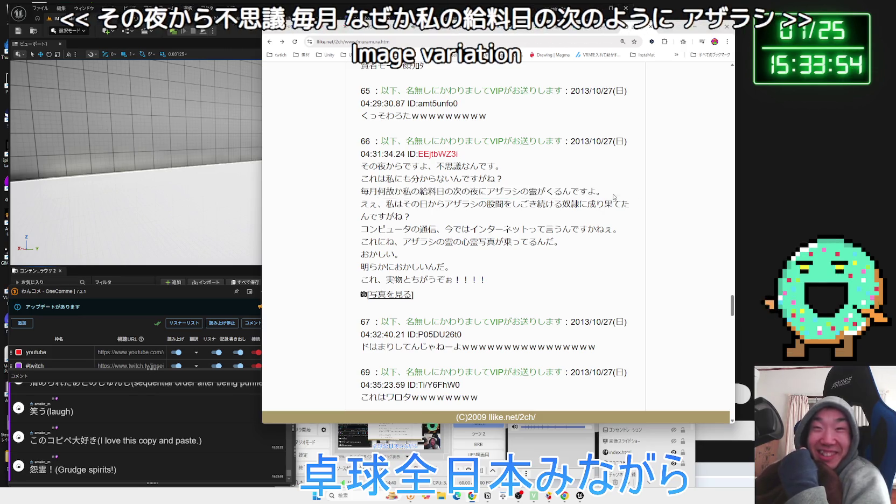
scroll(534, 221, "down", 1)
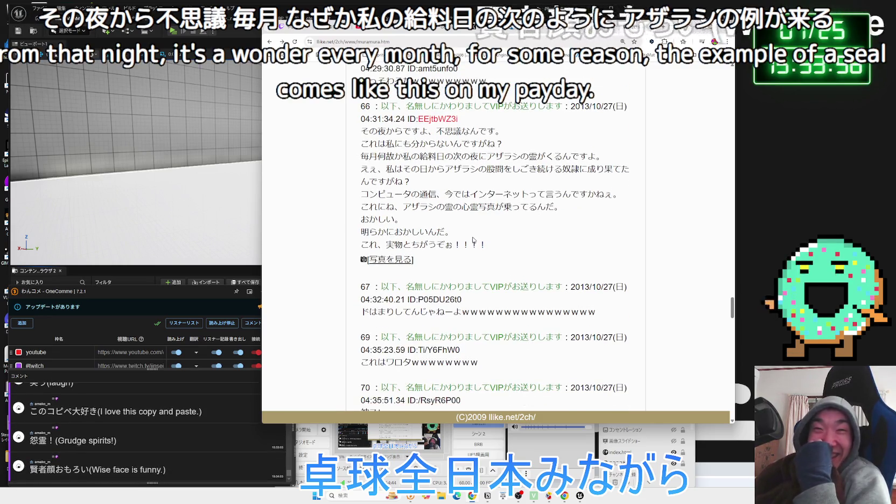
left_click(386, 261)
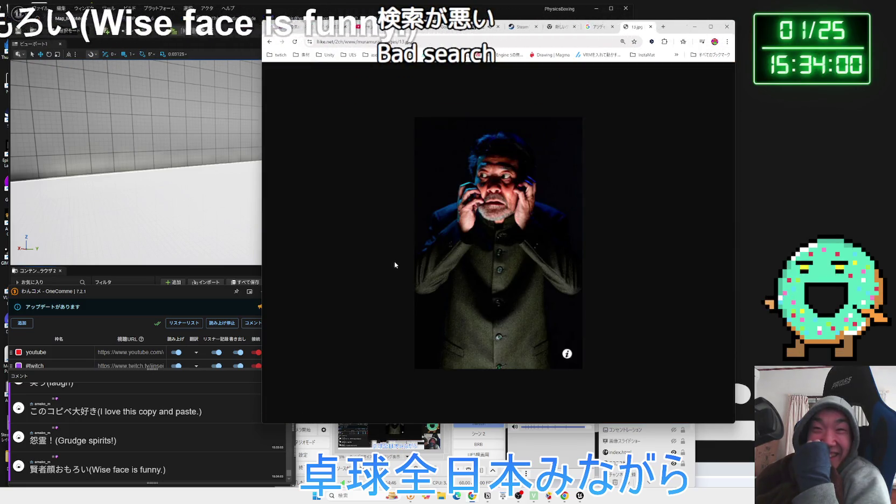
key("alt+Left")
Read down to post 73's name line about the seal spirit.
left_click_drag(361, 245, 493, 245)
scroll(499, 244, "down", 5)
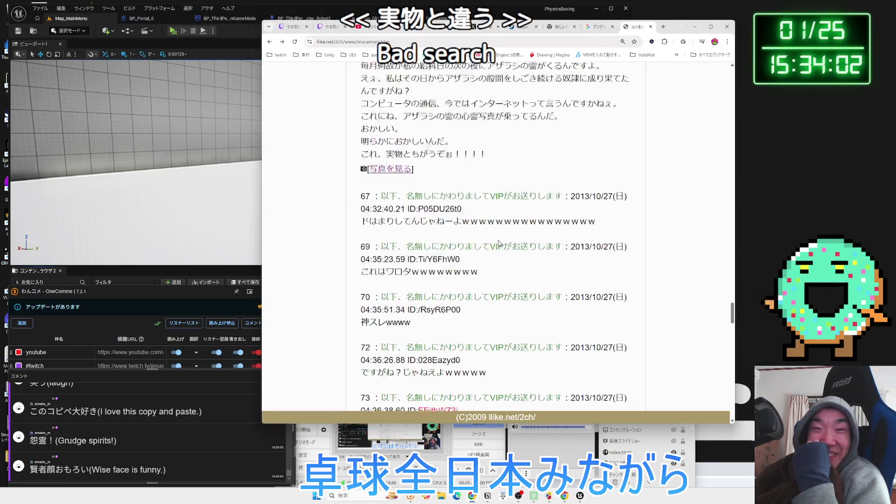
scroll(498, 243, "down", 1)
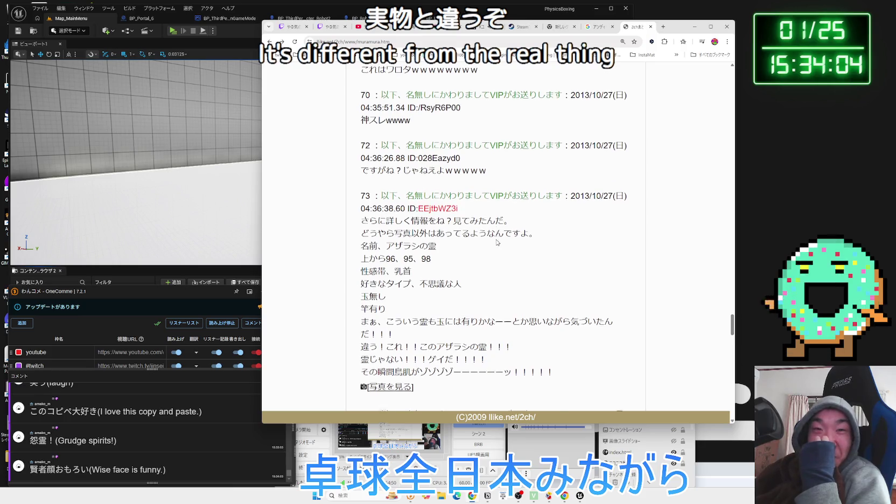
mouse_move(437, 189)
left_mouse_down()
mouse_move(363, 197)
mouse_move(431, 203)
mouse_move(385, 203)
mouse_move(362, 169)
mouse_move(411, 214)
mouse_move(351, 182)
left_mouse_up()
left_click(351, 182)
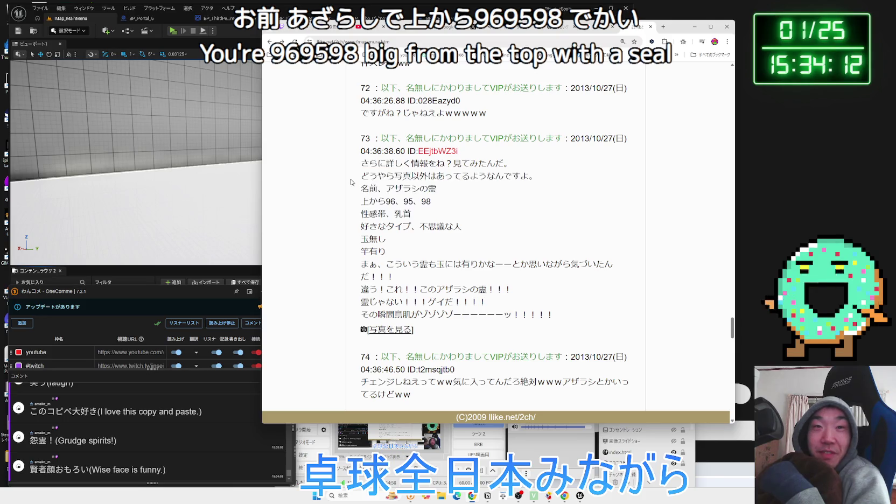
scroll(474, 228, "down", 1)
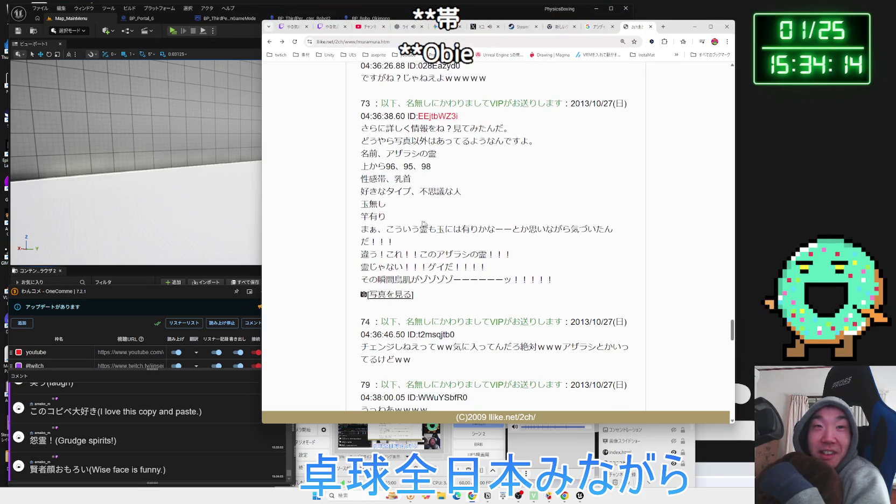